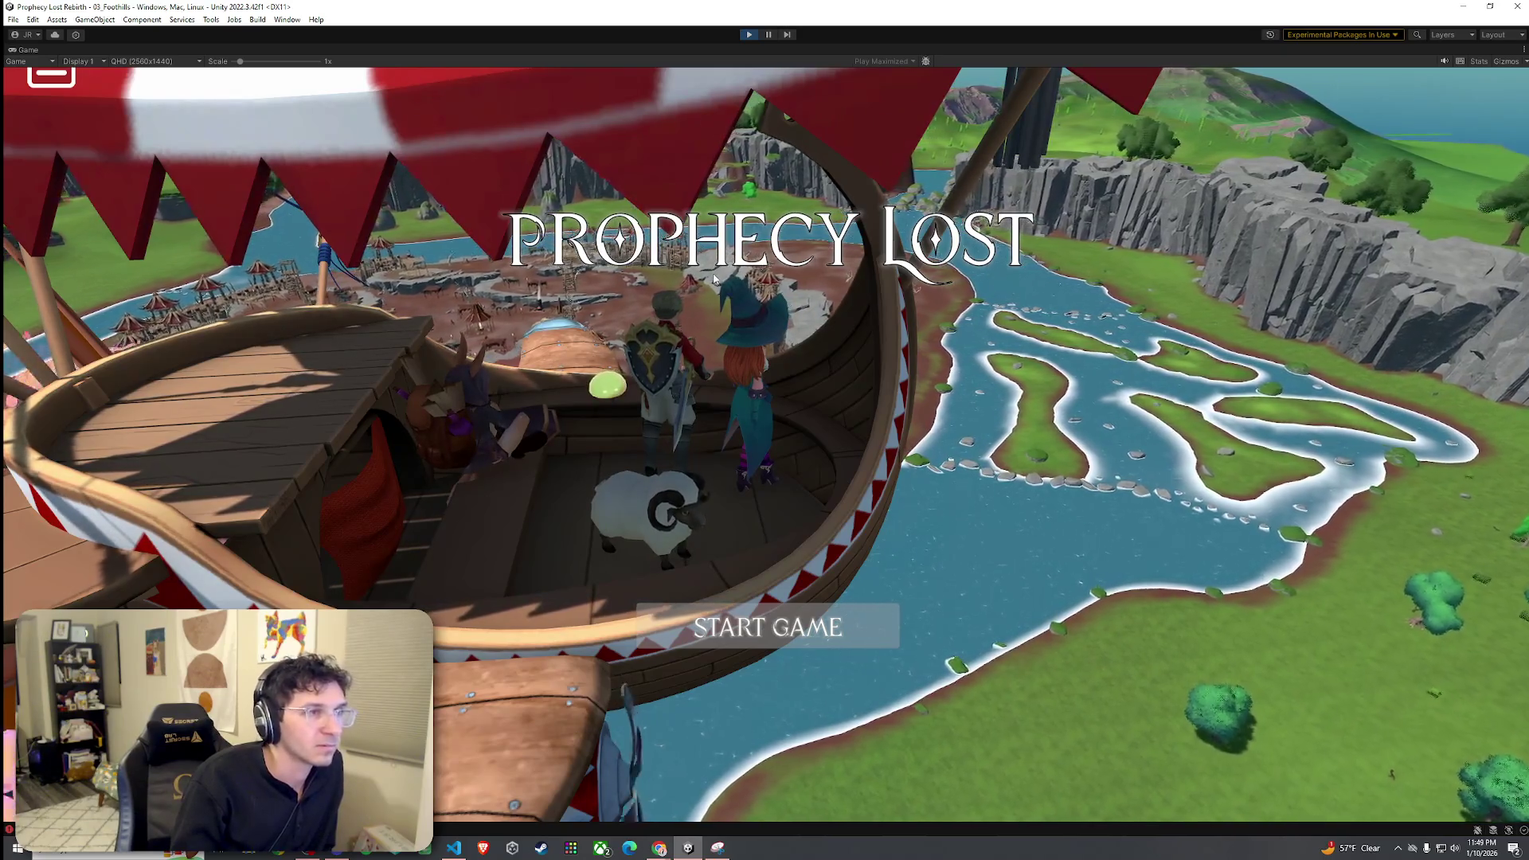
- Exit play mode and un-maximize the Game view to restore the full editor layout
{"action": "left_click", "coordinate": [748, 35]}
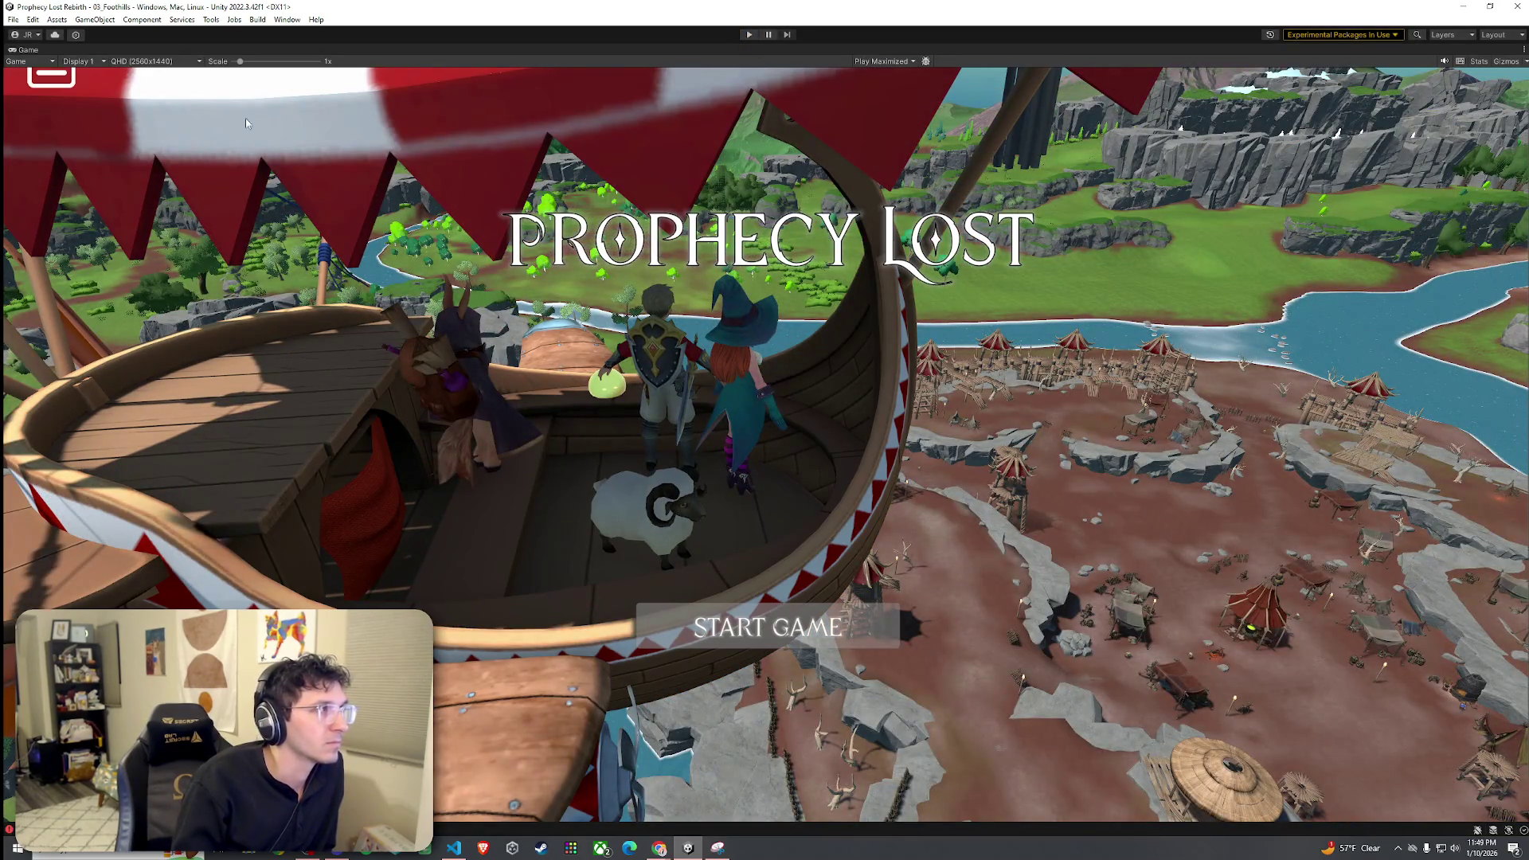
{"action": "double_click", "coordinate": [31, 50]}
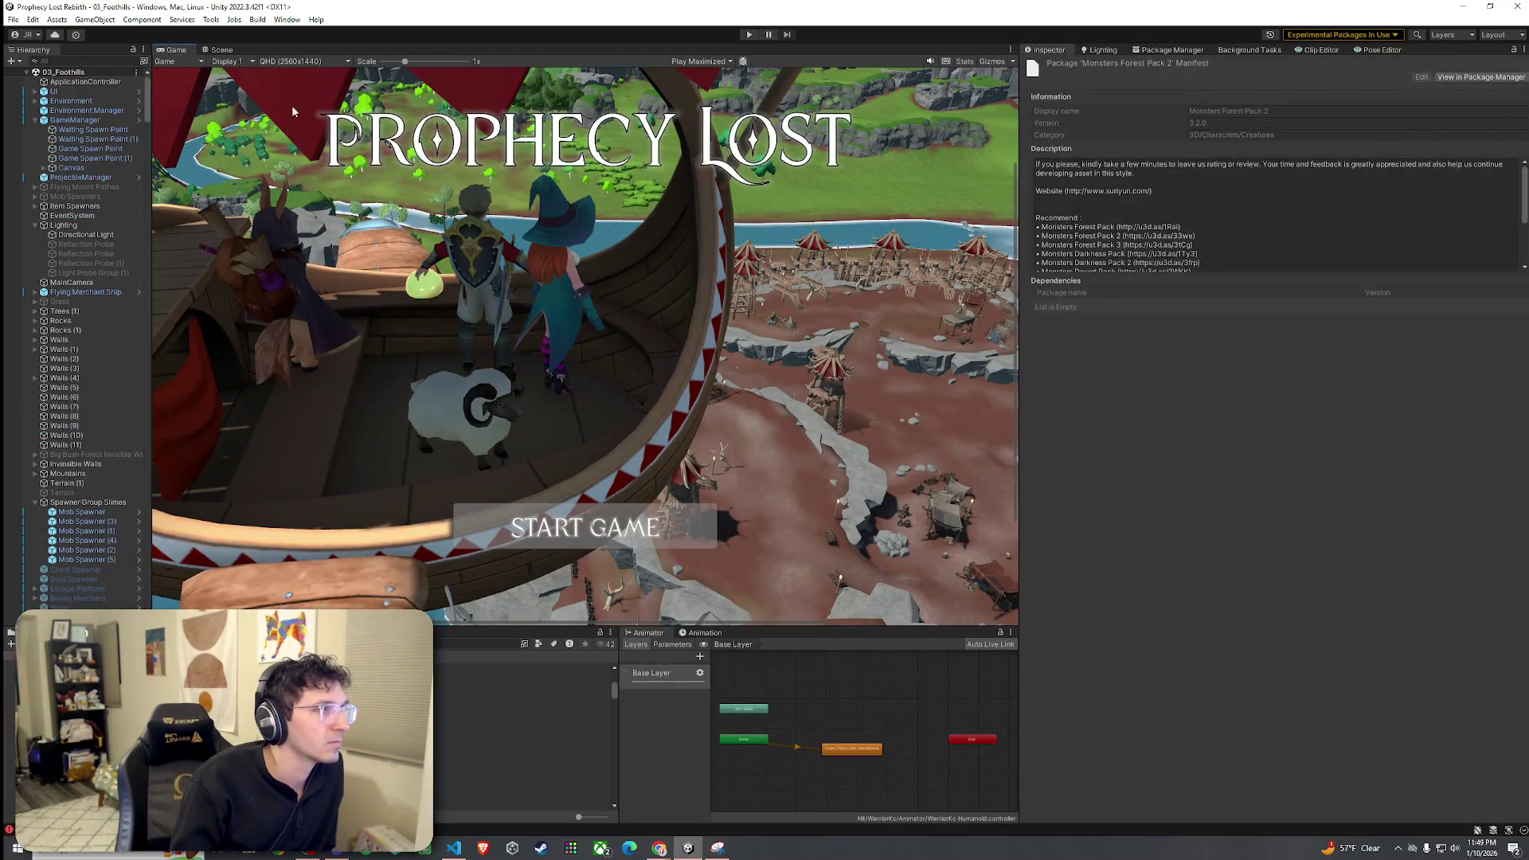
- Scale the Game view to 0.57x and open the Castle City scene from the Scenes folder
{"action": "left_click_drag", "start_coordinate": [403, 61], "coordinate": [382, 62]}
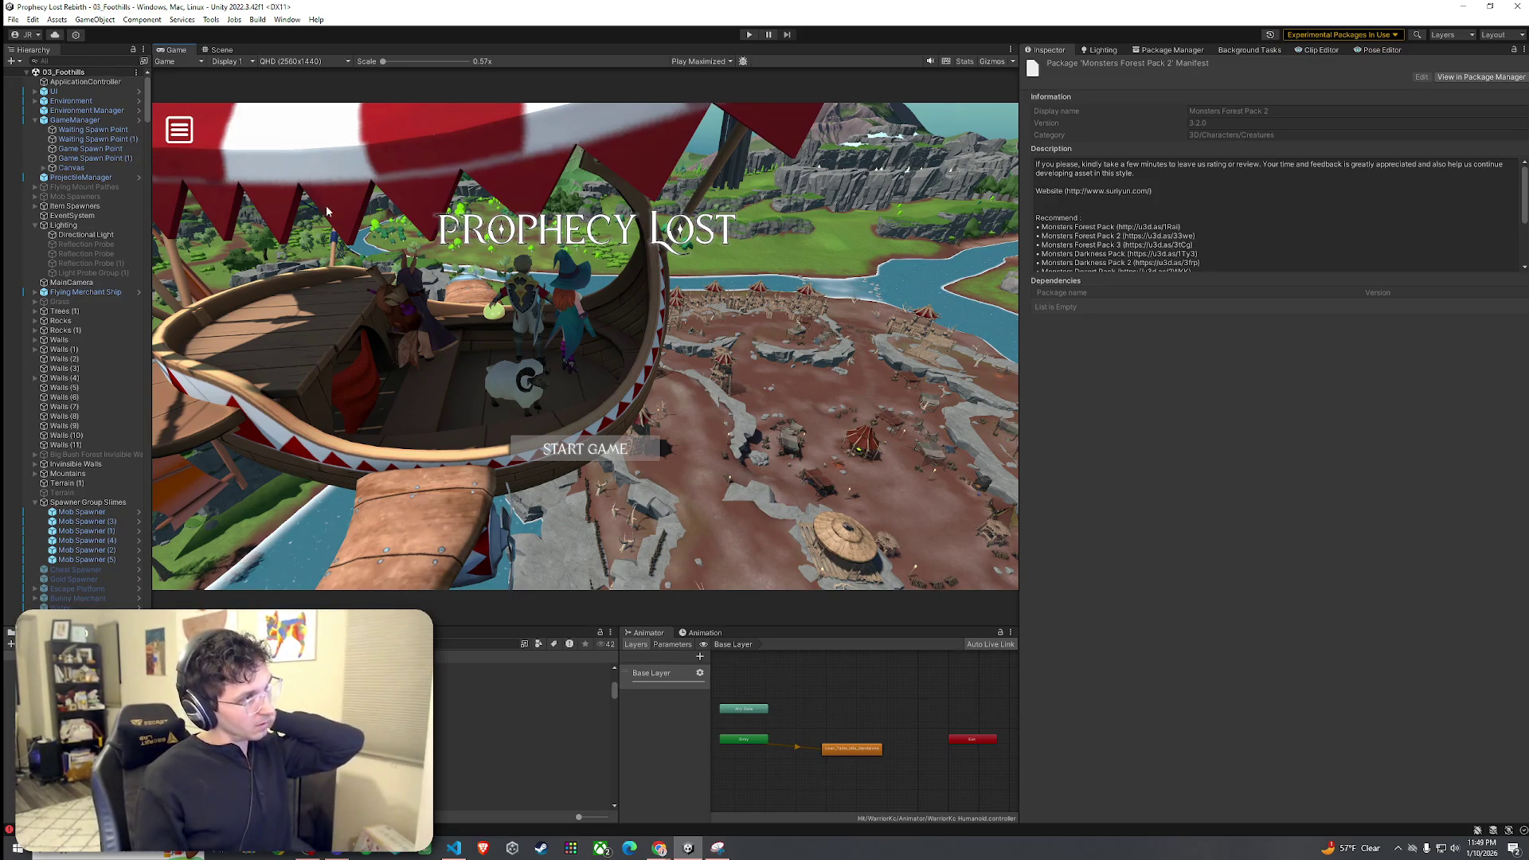
{"action": "left_click", "coordinate": [13, 19]}
{"action": "key", "text": "Escape"}
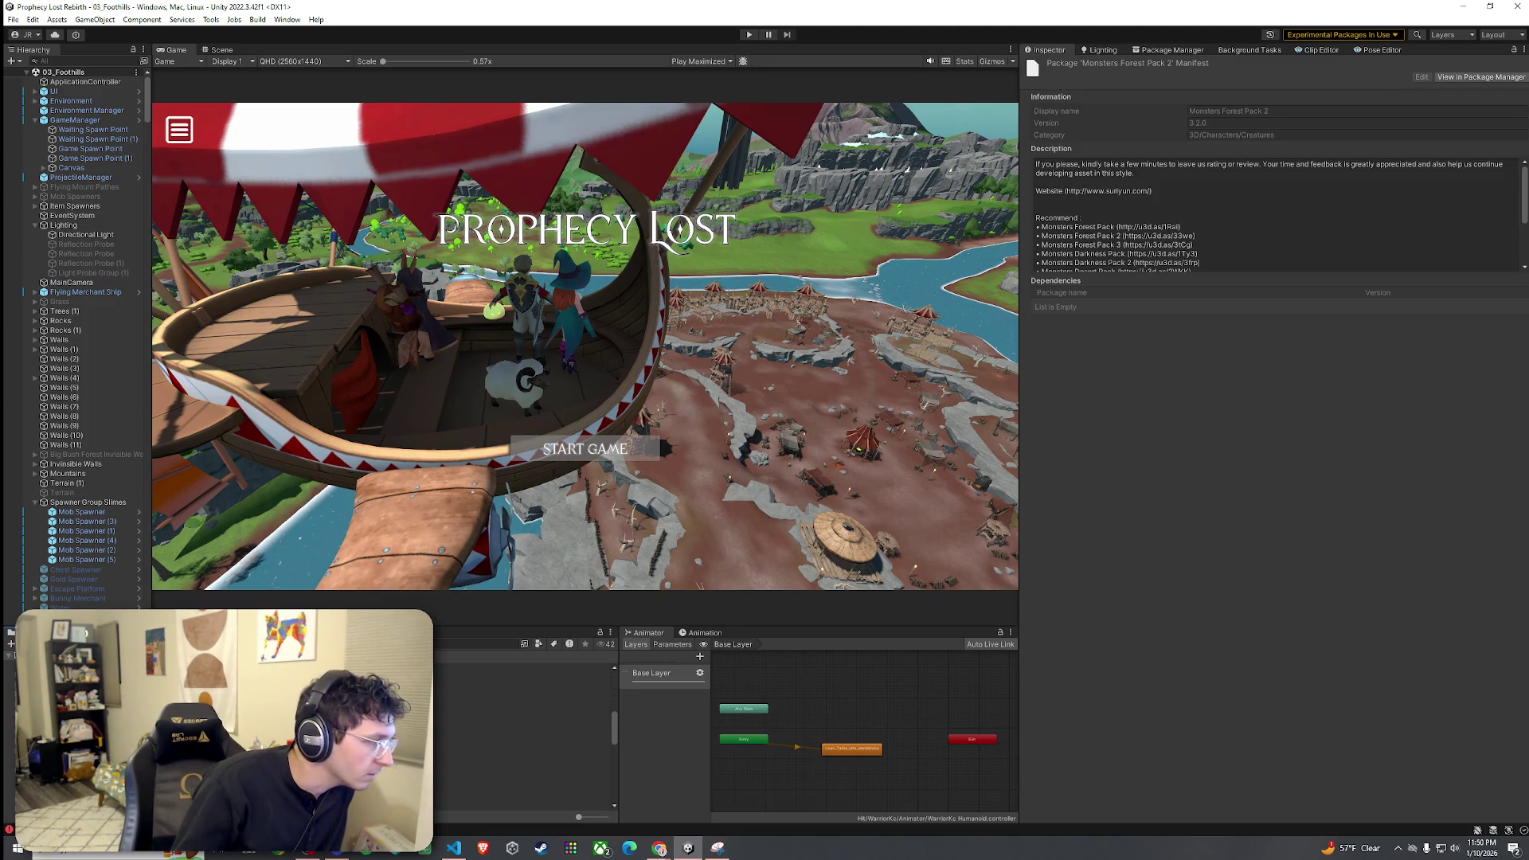
{"action": "left_click", "coordinate": [461, 720]}
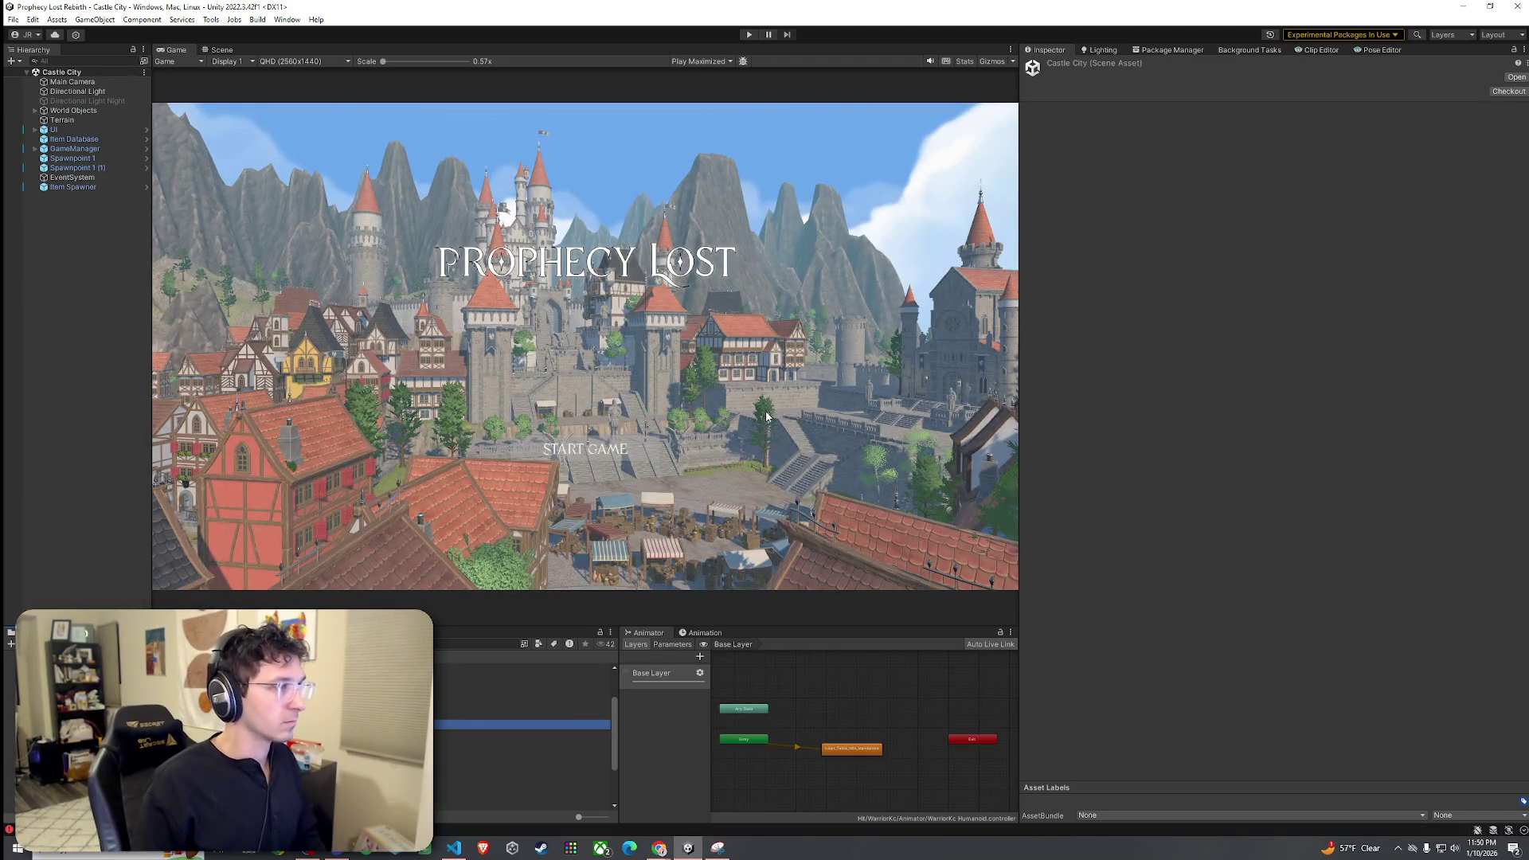
- In Scene view, find the Flying Merchant Ship prefab in the Project panel and drag it into the Hierarchy
{"action": "left_click", "coordinate": [220, 51]}
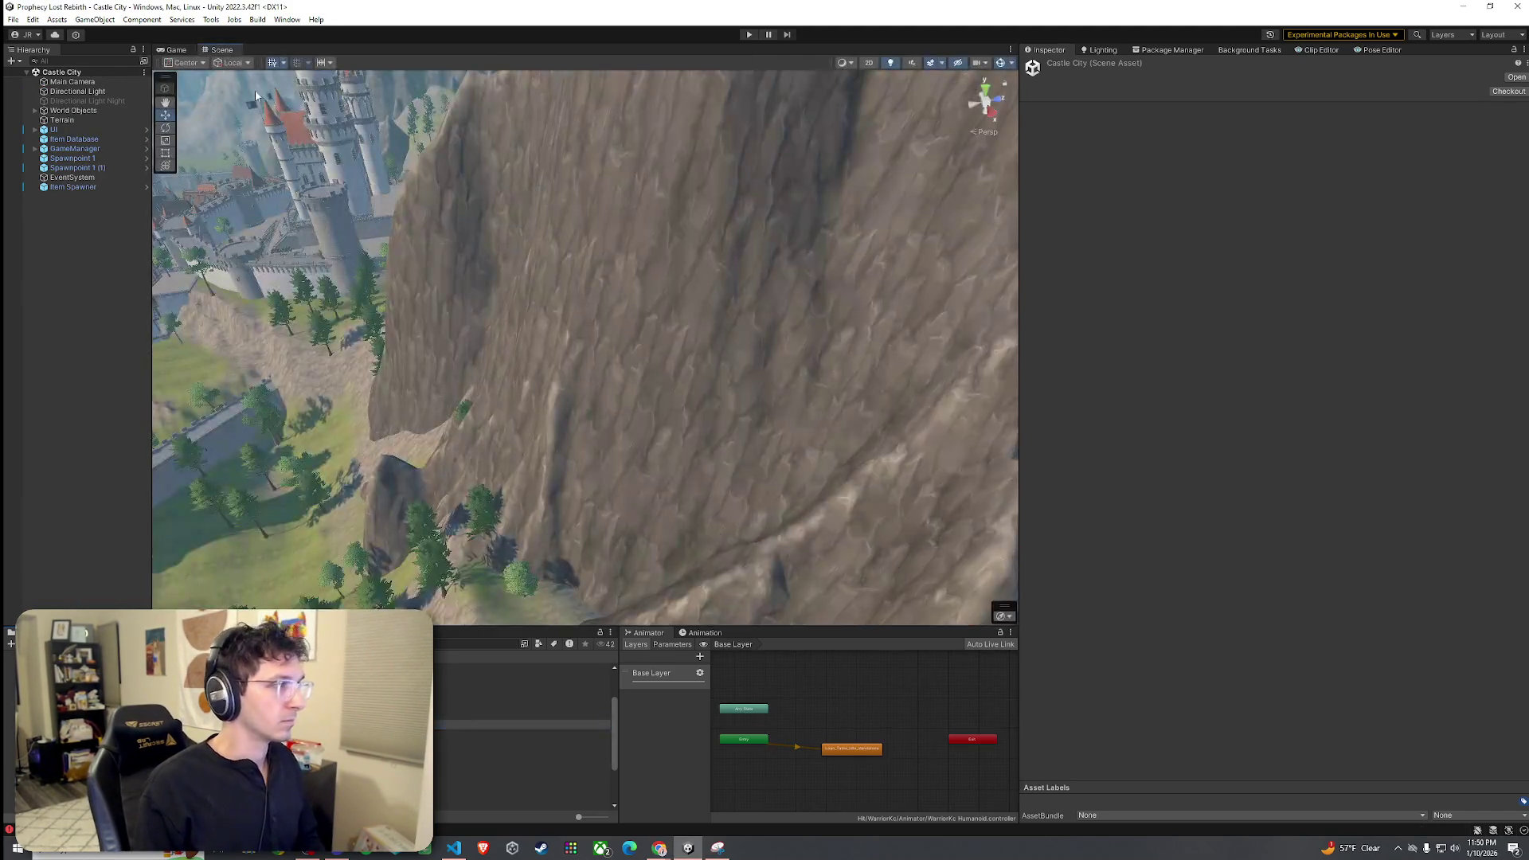
{"action": "left_click_drag", "start_coordinate": [380, 247], "coordinate": [634, 309]}
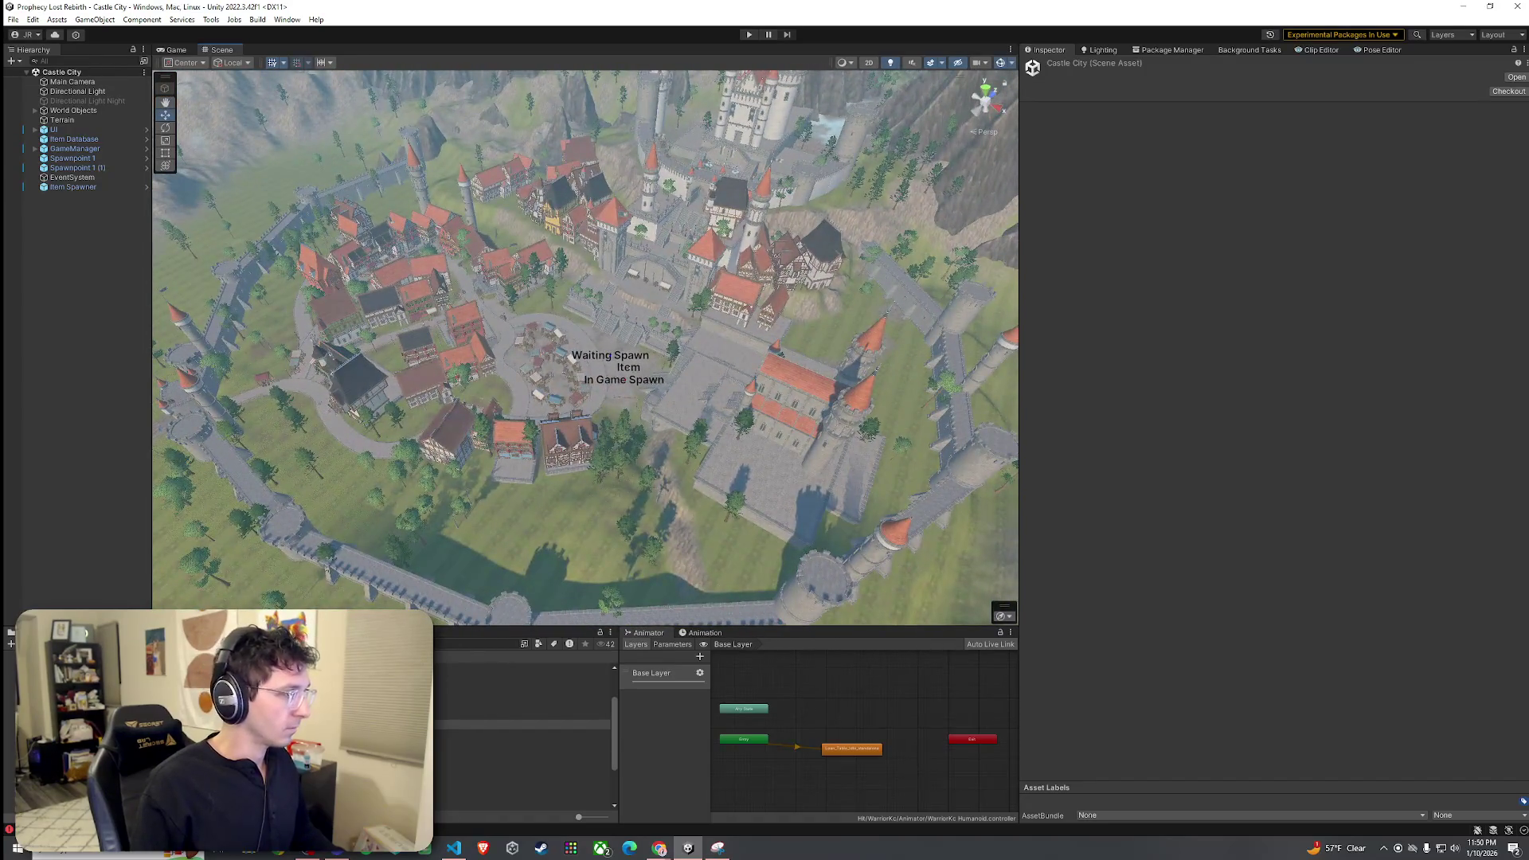
{"action": "left_click", "coordinate": [476, 644]}
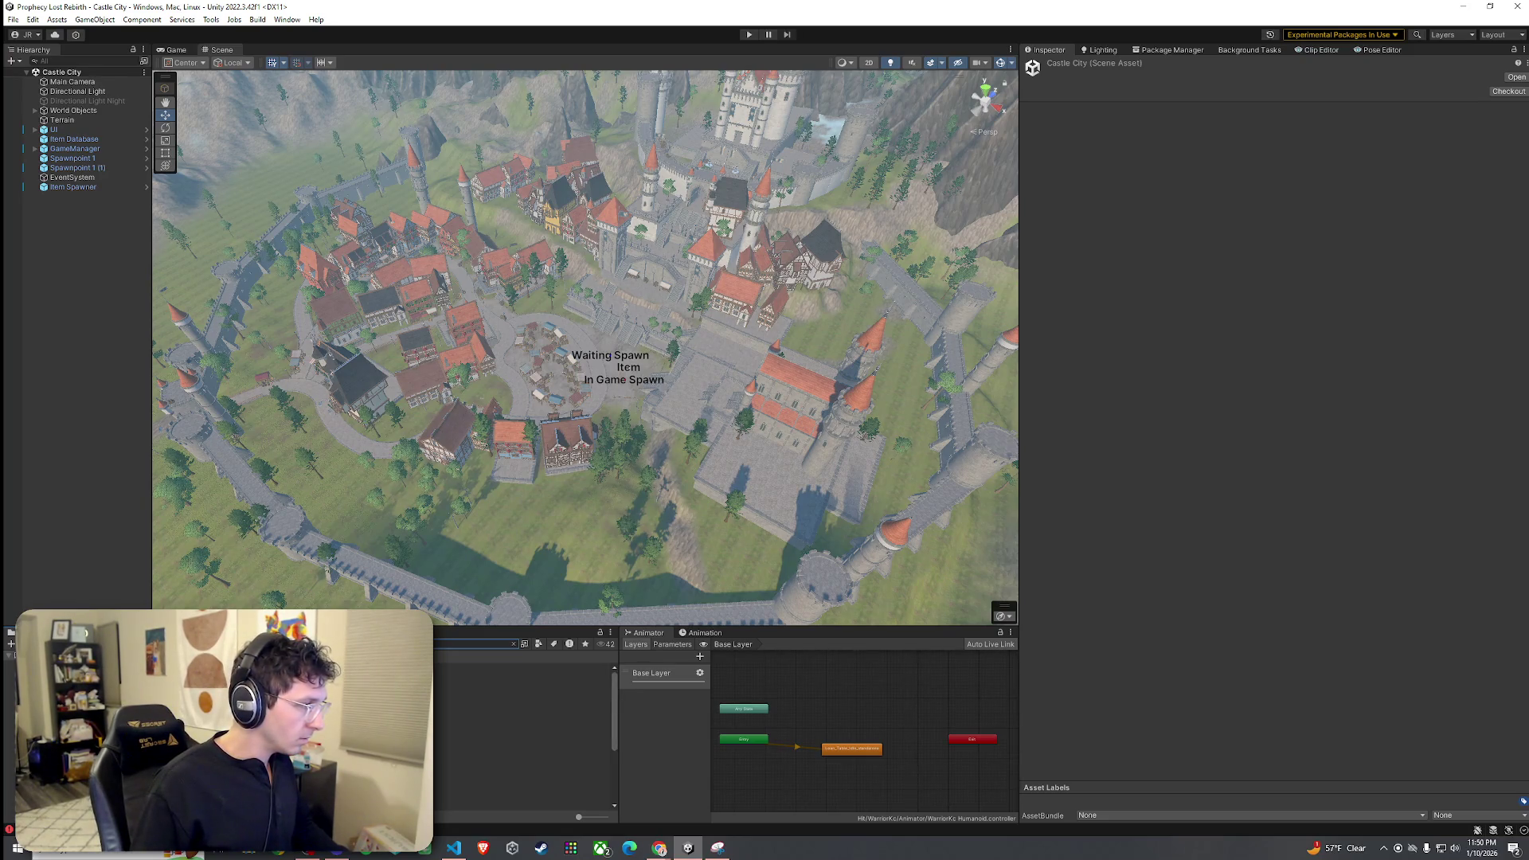
{"action": "left_click", "coordinate": [239, 668]}
{"action": "mouse_move", "coordinate": [239, 668]}
{"action": "left_mouse_down"}
{"action": "mouse_move", "coordinate": [203, 283]}
{"action": "mouse_move", "coordinate": [91, 204]}
{"action": "left_mouse_up"}
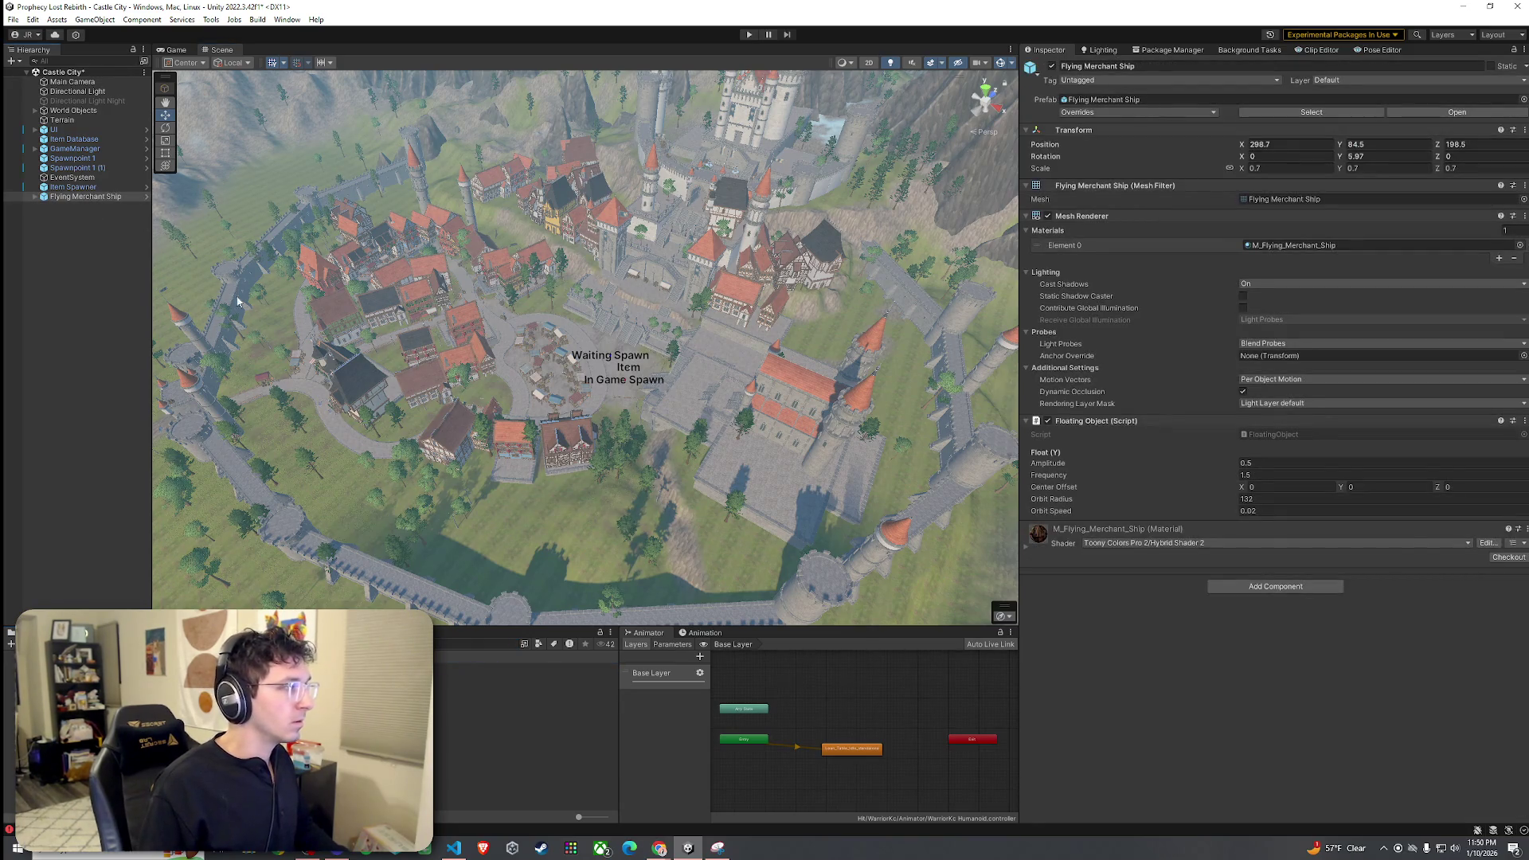
- Frame the Flying Merchant Ship and drag it over toward the castle town
{"action": "key", "text": "f"}
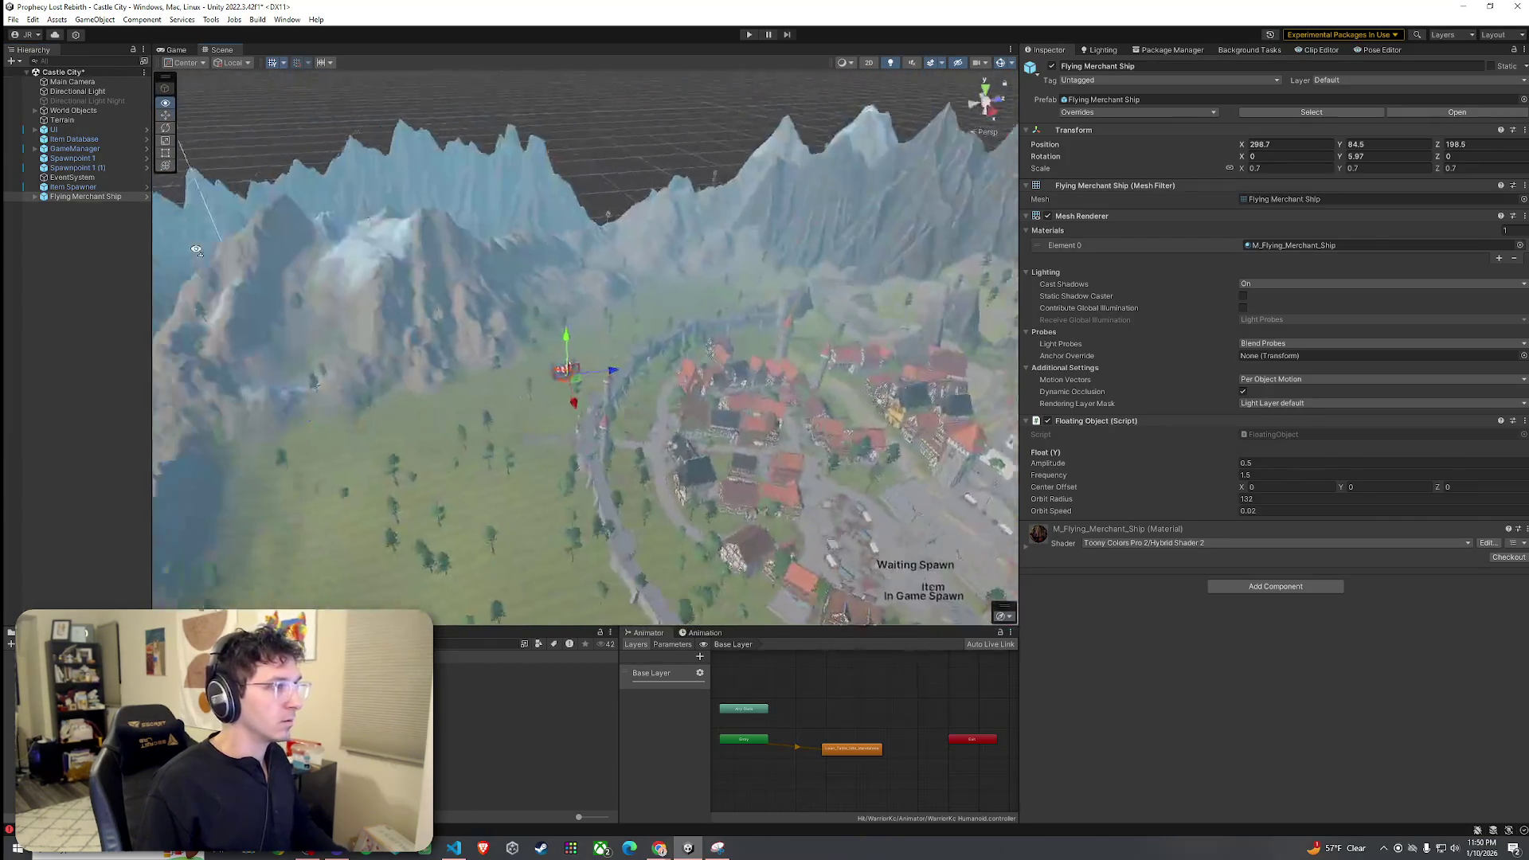
{"action": "scroll", "coordinate": [288, 285], "scroll_direction": "down", "scroll_amount": 3}
{"action": "mouse_move", "coordinate": [381, 341]}
{"action": "left_mouse_down"}
{"action": "mouse_move", "coordinate": [433, 529]}
{"action": "mouse_move", "coordinate": [400, 478]}
{"action": "mouse_move", "coordinate": [451, 443]}
{"action": "mouse_move", "coordinate": [693, 412]}
{"action": "mouse_move", "coordinate": [721, 414]}
{"action": "mouse_move", "coordinate": [717, 434]}
{"action": "mouse_move", "coordinate": [874, 414]}
{"action": "mouse_move", "coordinate": [577, 455]}
{"action": "mouse_move", "coordinate": [607, 263]}
{"action": "left_mouse_up"}
- Fine-tune the ship to 417.43, 78.93, 230.47 against the Game view, then save the scene
{"action": "left_click", "coordinate": [176, 50]}
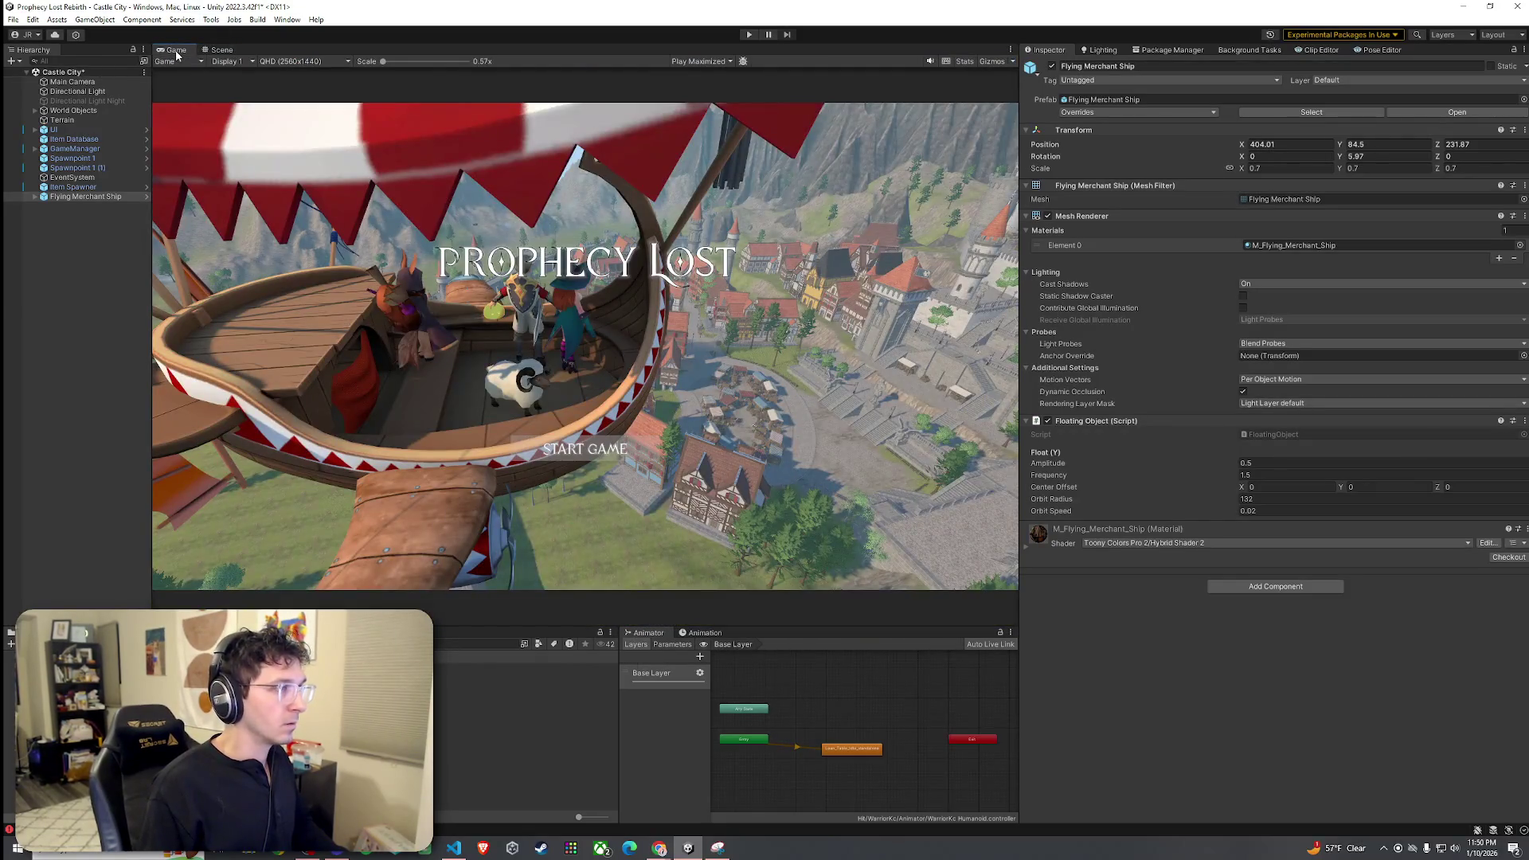
{"action": "left_click", "coordinate": [216, 50]}
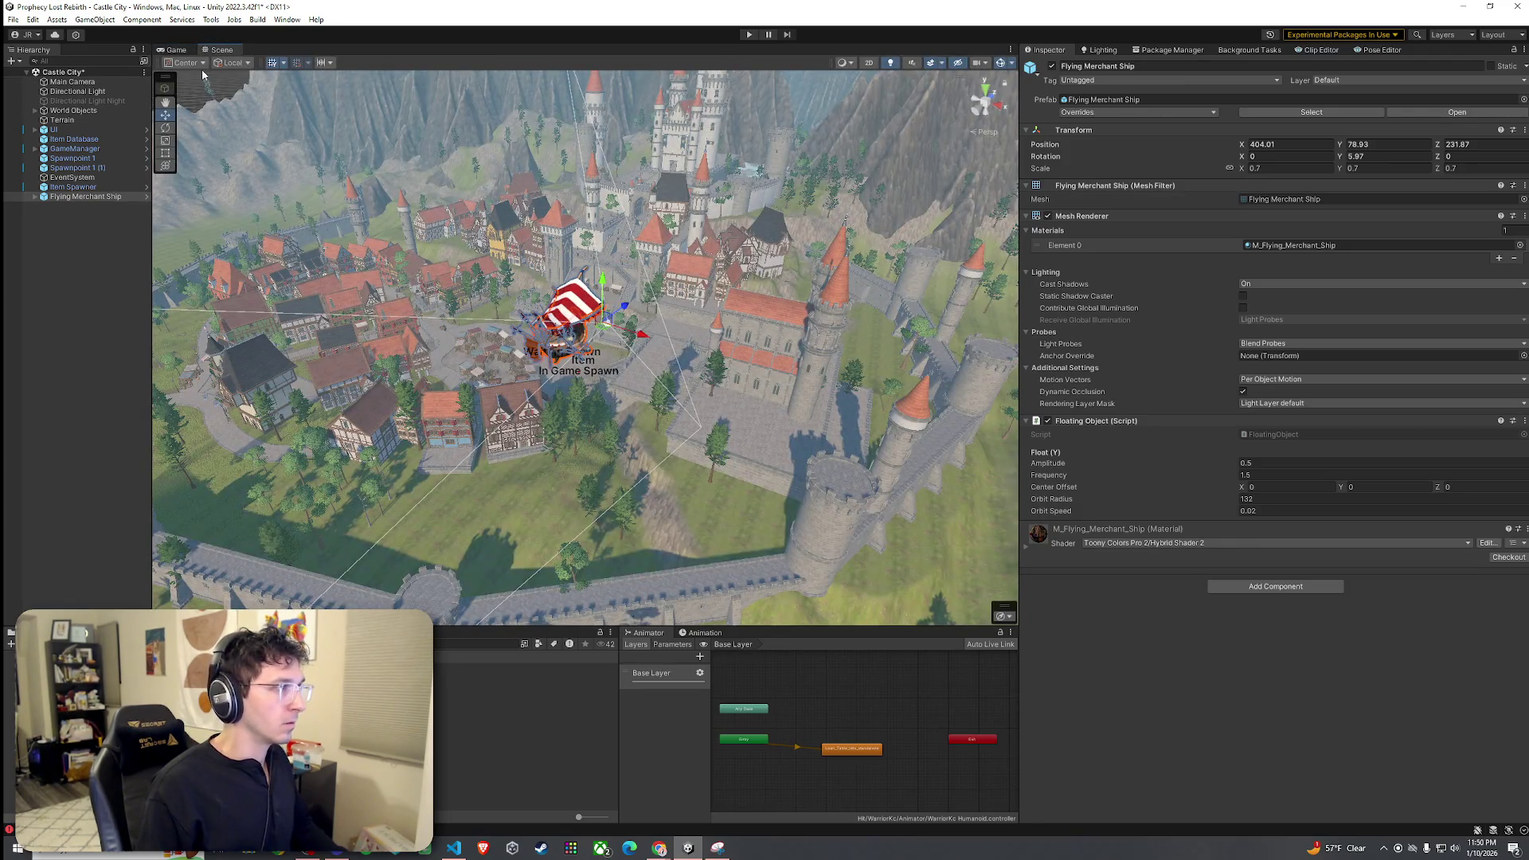
{"action": "left_click", "coordinate": [176, 50]}
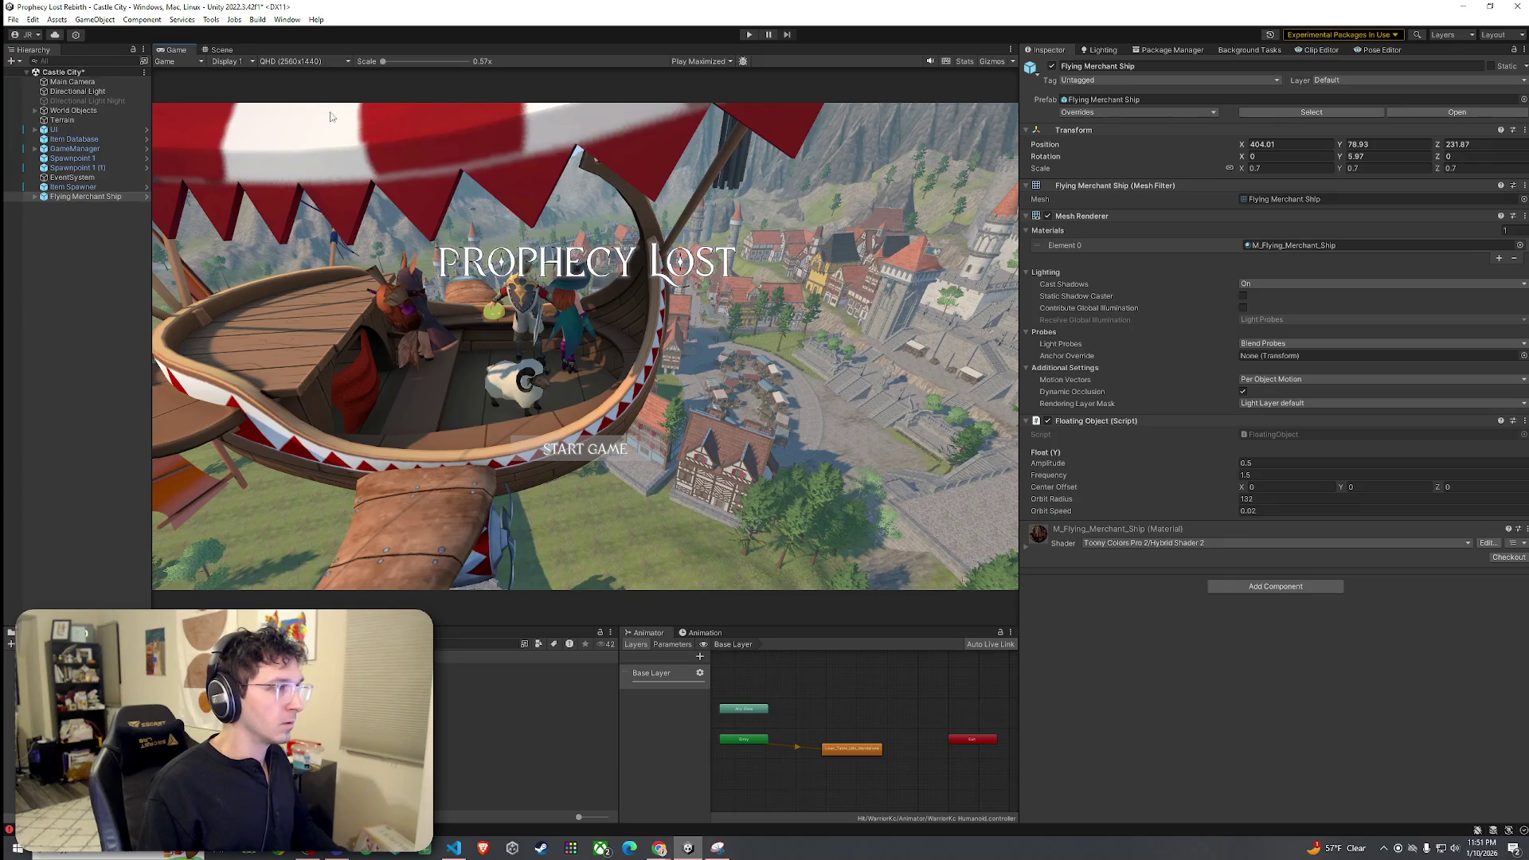
{"action": "left_click", "coordinate": [217, 50]}
{"action": "mouse_move", "coordinate": [295, 118]}
{"action": "left_mouse_down"}
{"action": "mouse_move", "coordinate": [430, 195]}
{"action": "mouse_move", "coordinate": [353, 153]}
{"action": "left_mouse_up"}
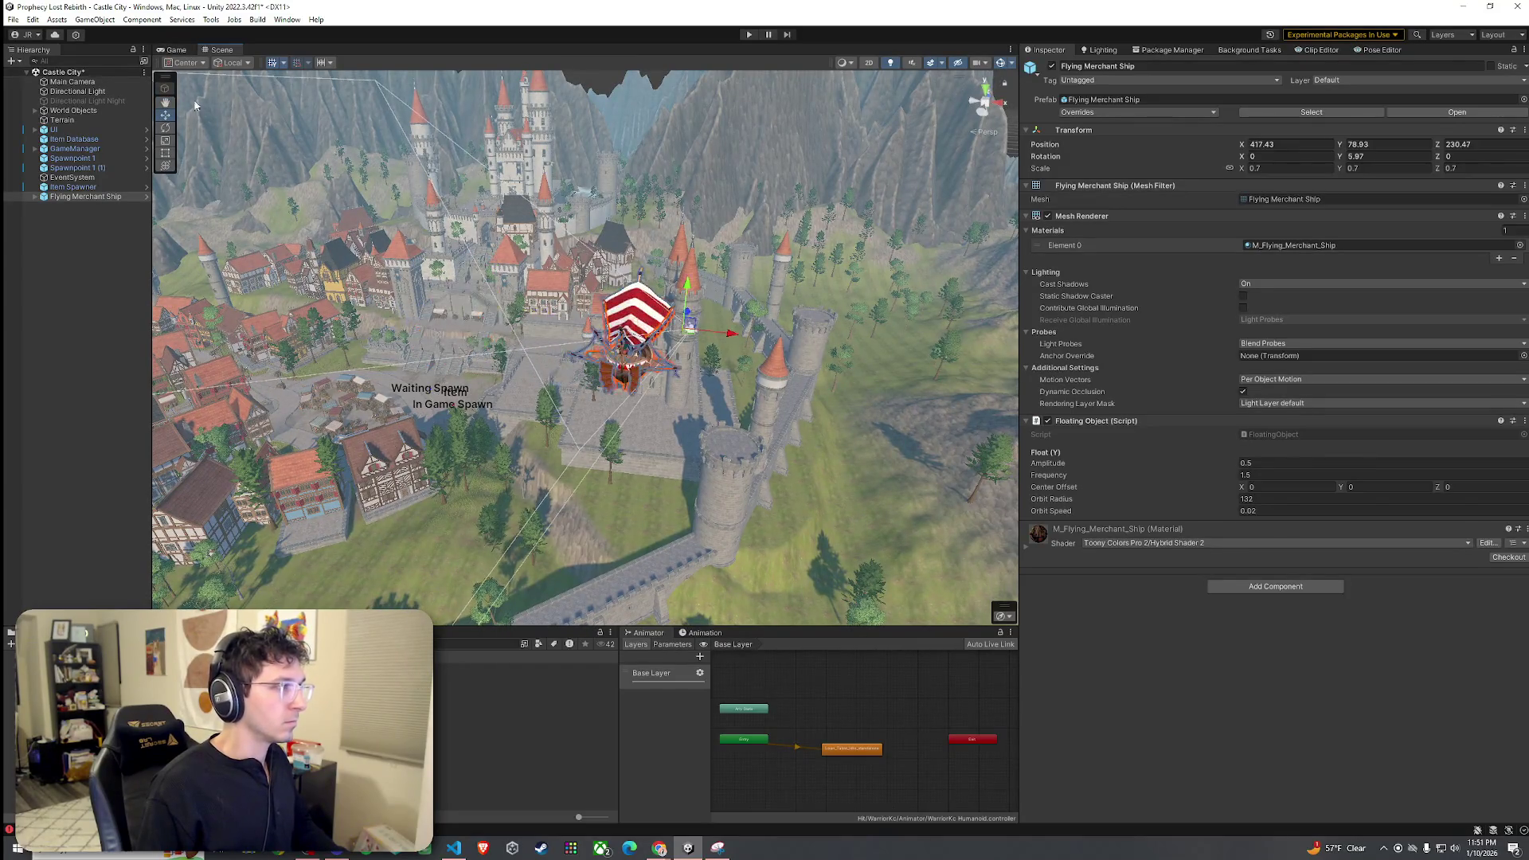
{"action": "left_click", "coordinate": [177, 50]}
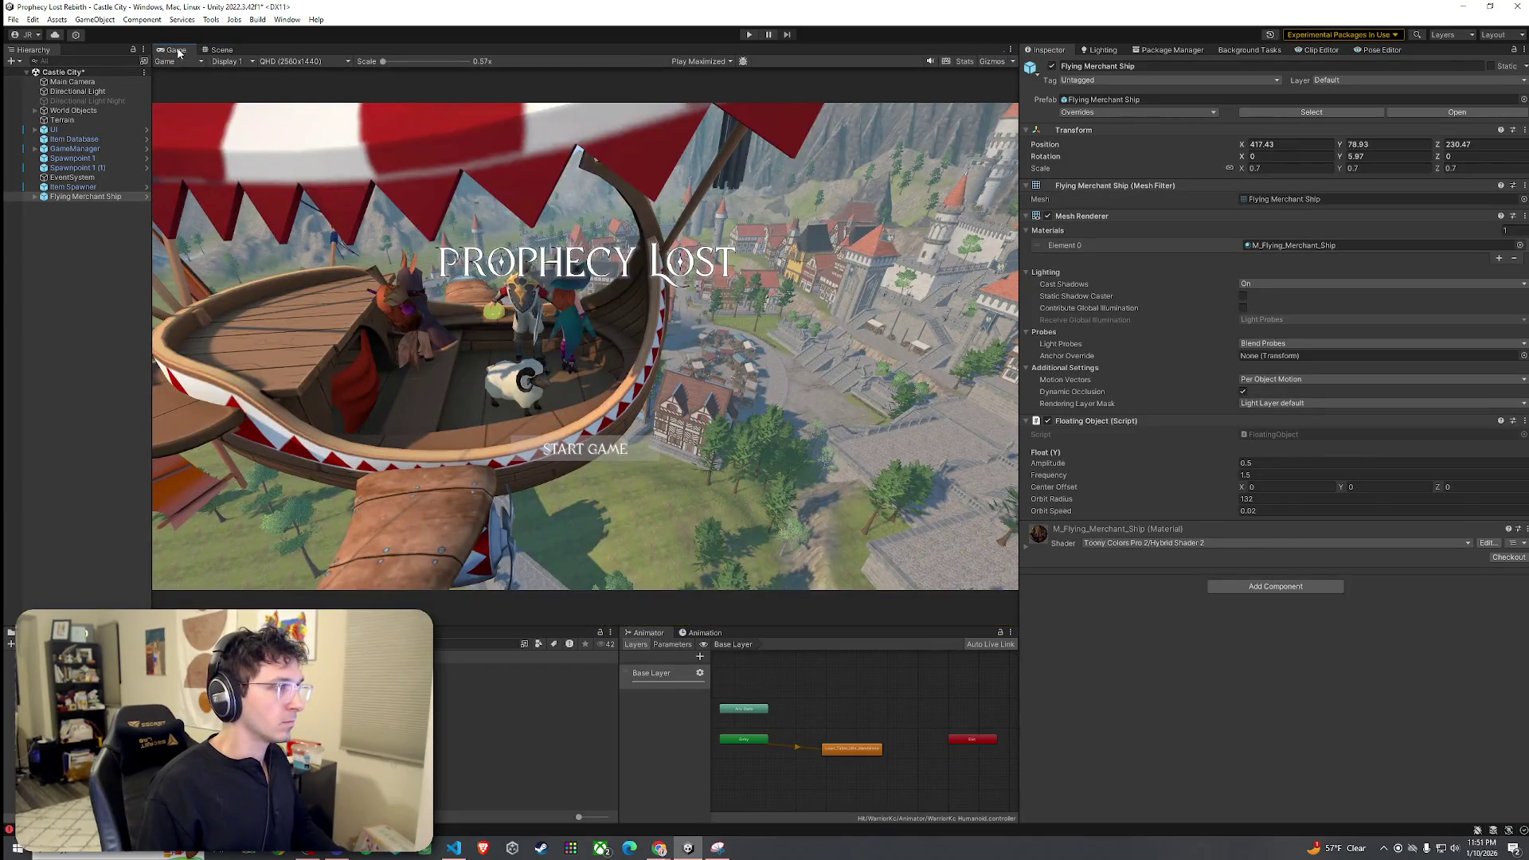
{"action": "left_click", "coordinate": [32, 20]}
{"action": "left_click", "coordinate": [171, 50]}
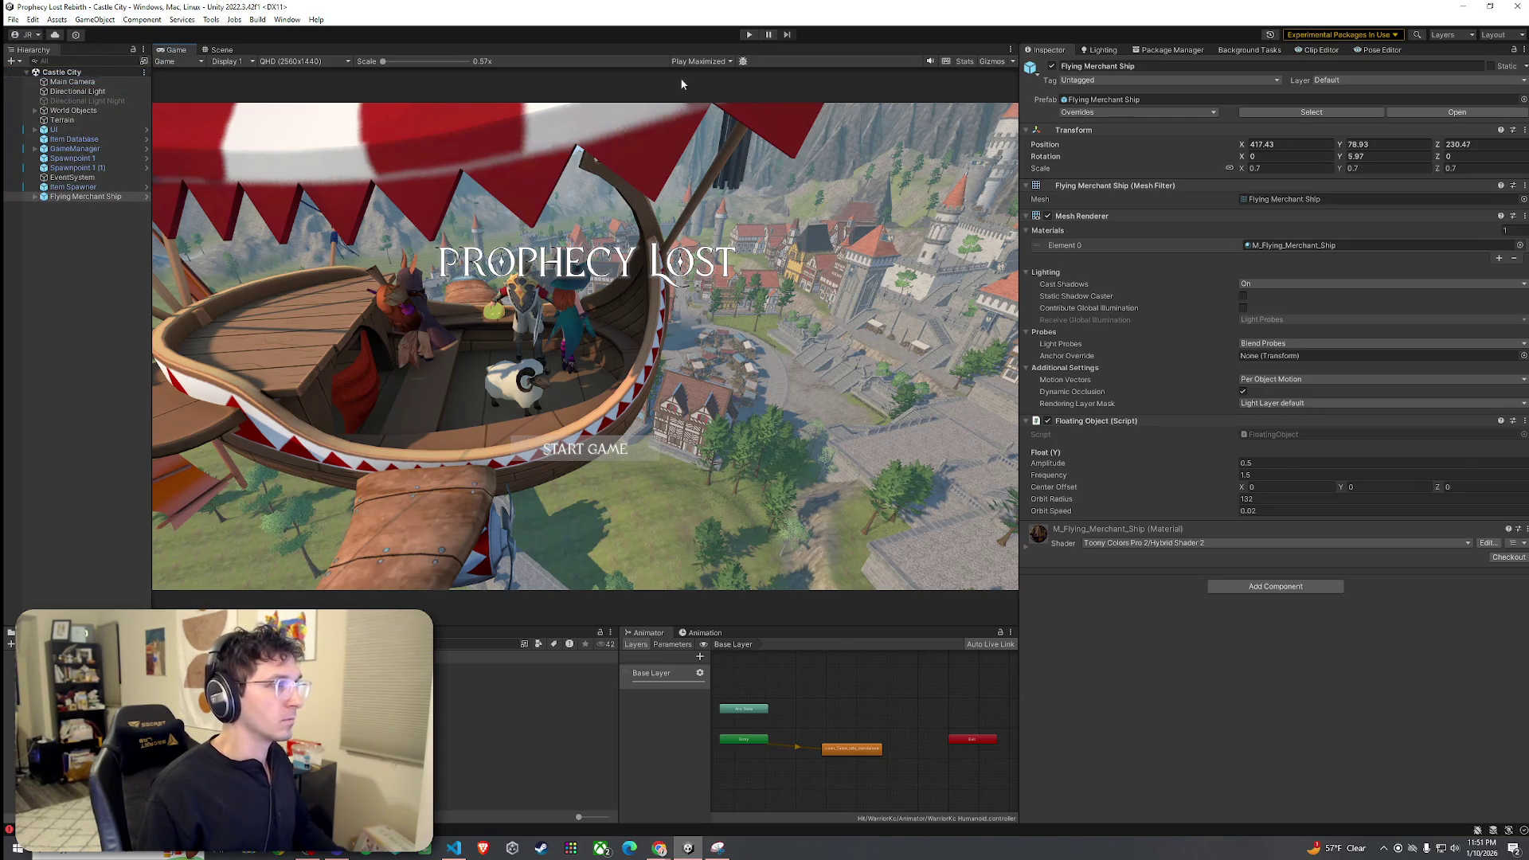
- Run the Castle City title screen with Ctrl+P, then stop the preview
{"action": "key", "text": "ctrl+p"}
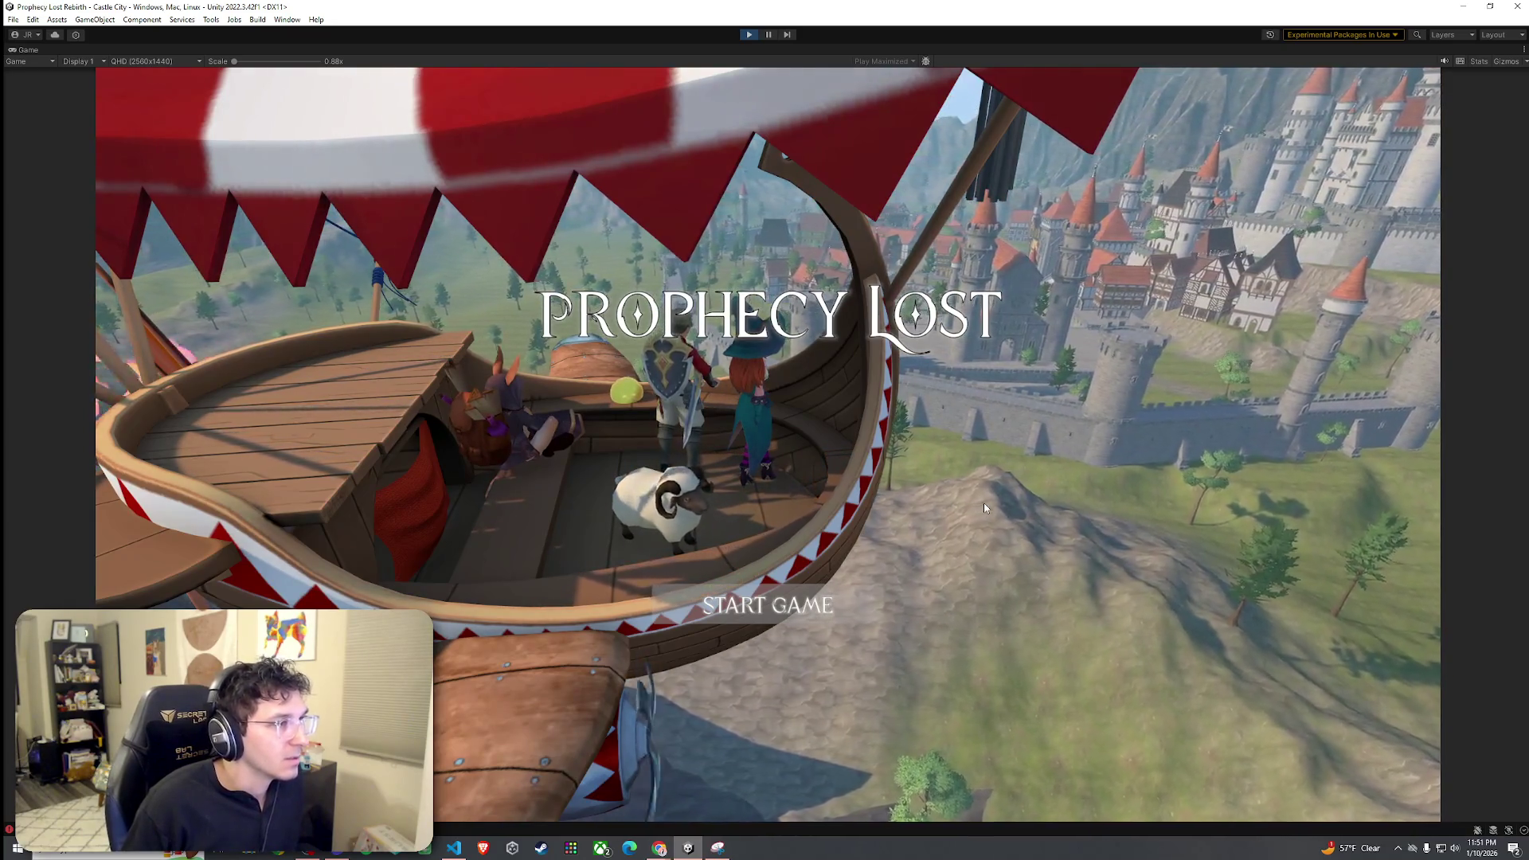
{"action": "key", "text": "ctrl+p"}
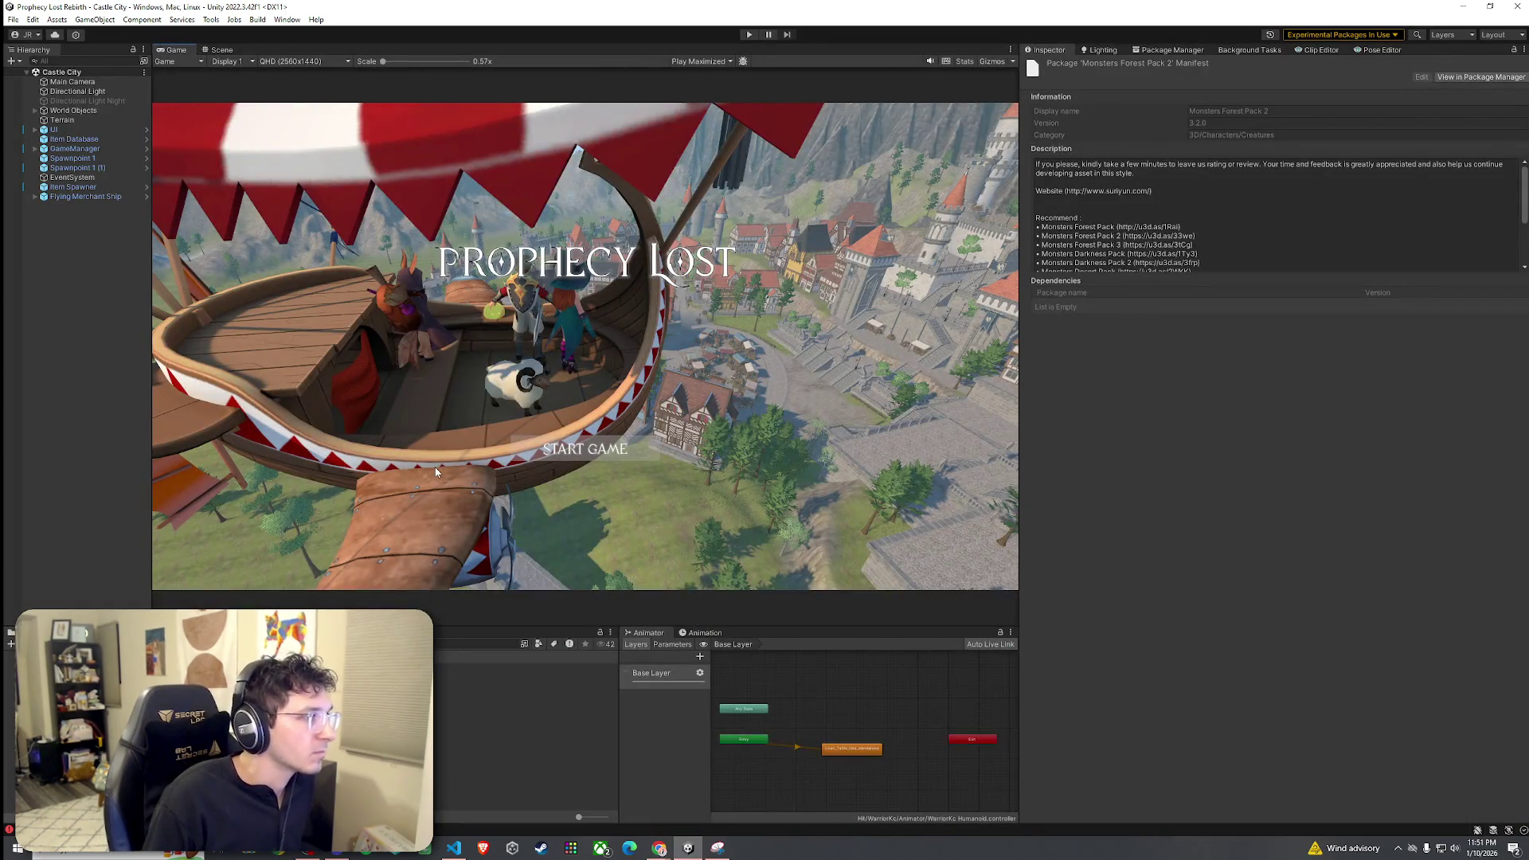
- Under UI > UIGameMenu > Panel, reduce the Header's height to raise the title
{"action": "left_click", "coordinate": [35, 129]}
{"action": "left_click", "coordinate": [54, 139]}
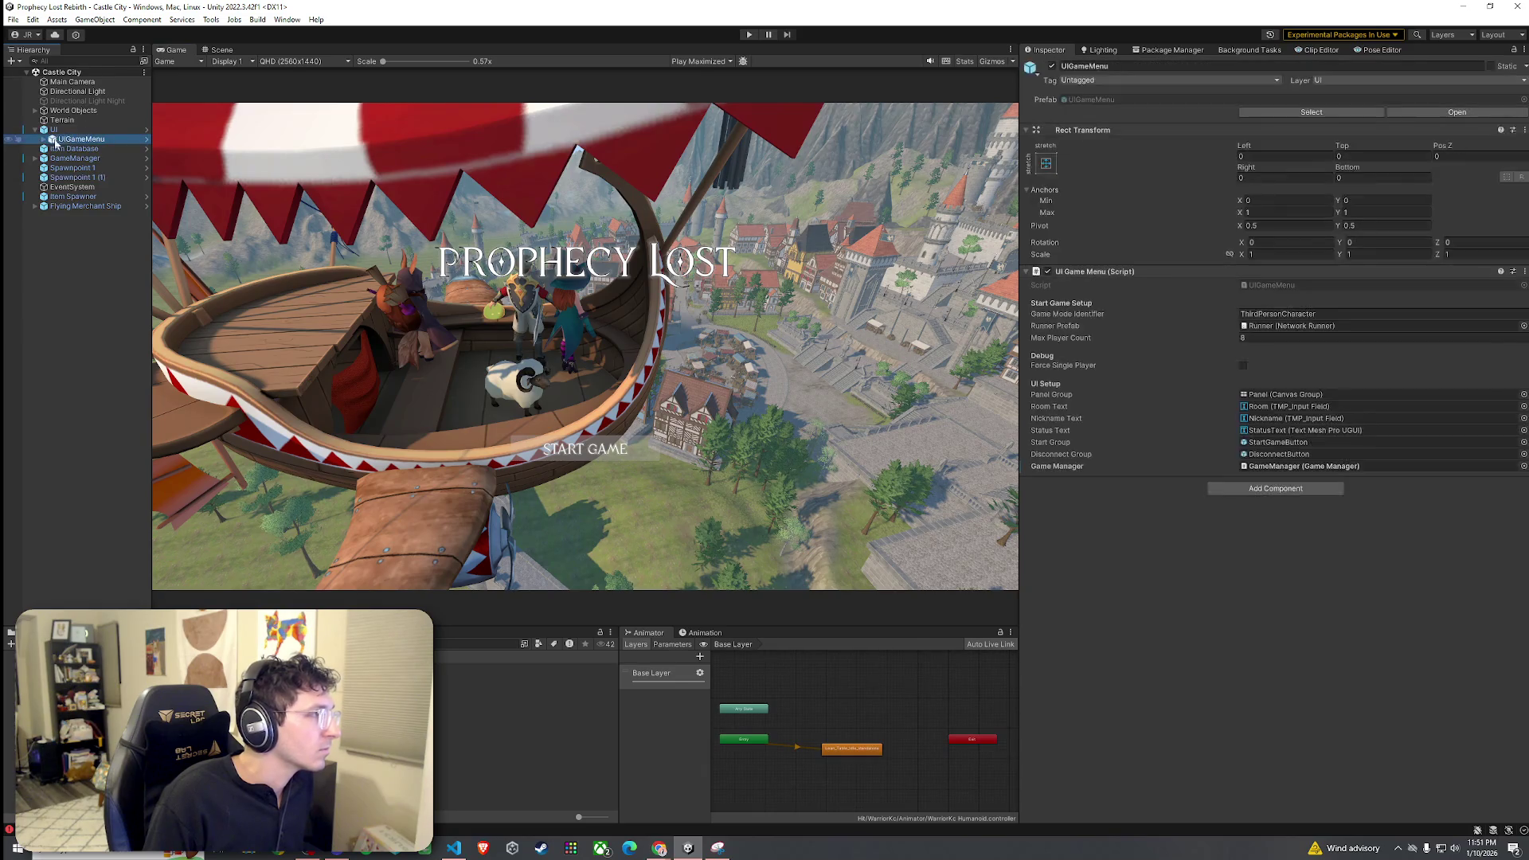
{"action": "key", "text": "Right"}
{"action": "left_click", "coordinate": [52, 149]}
{"action": "left_click", "coordinate": [86, 158]}
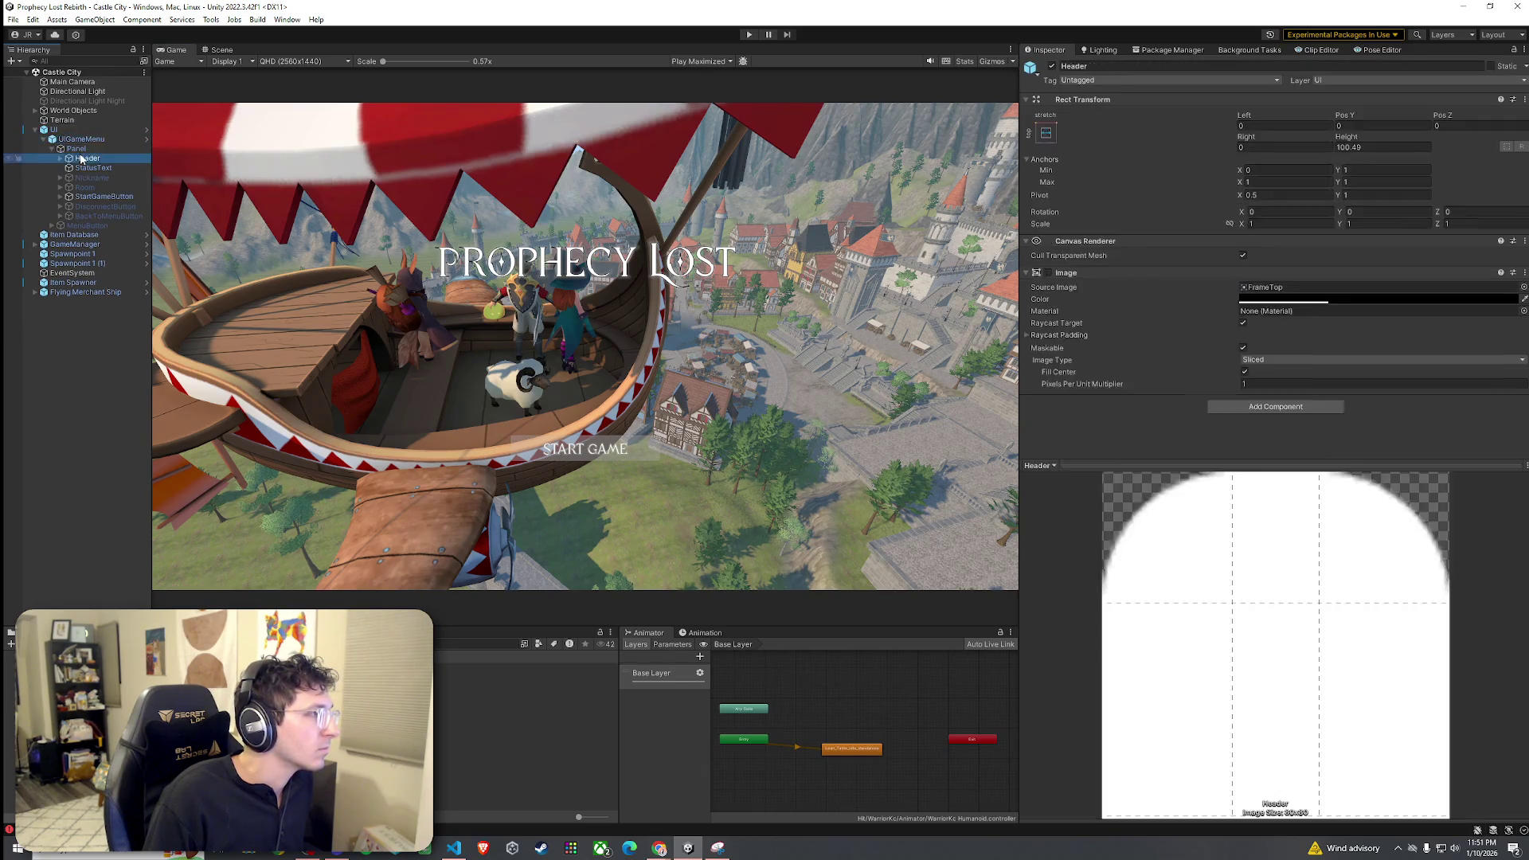
{"action": "mouse_move", "coordinate": [1356, 146]}
{"action": "left_mouse_down"}
{"action": "mouse_move", "coordinate": [1218, 208]}
{"action": "mouse_move", "coordinate": [295, 149]}
{"action": "mouse_move", "coordinate": [1501, 146]}
{"action": "left_mouse_up"}
{"action": "type", "text": "-44.11"}
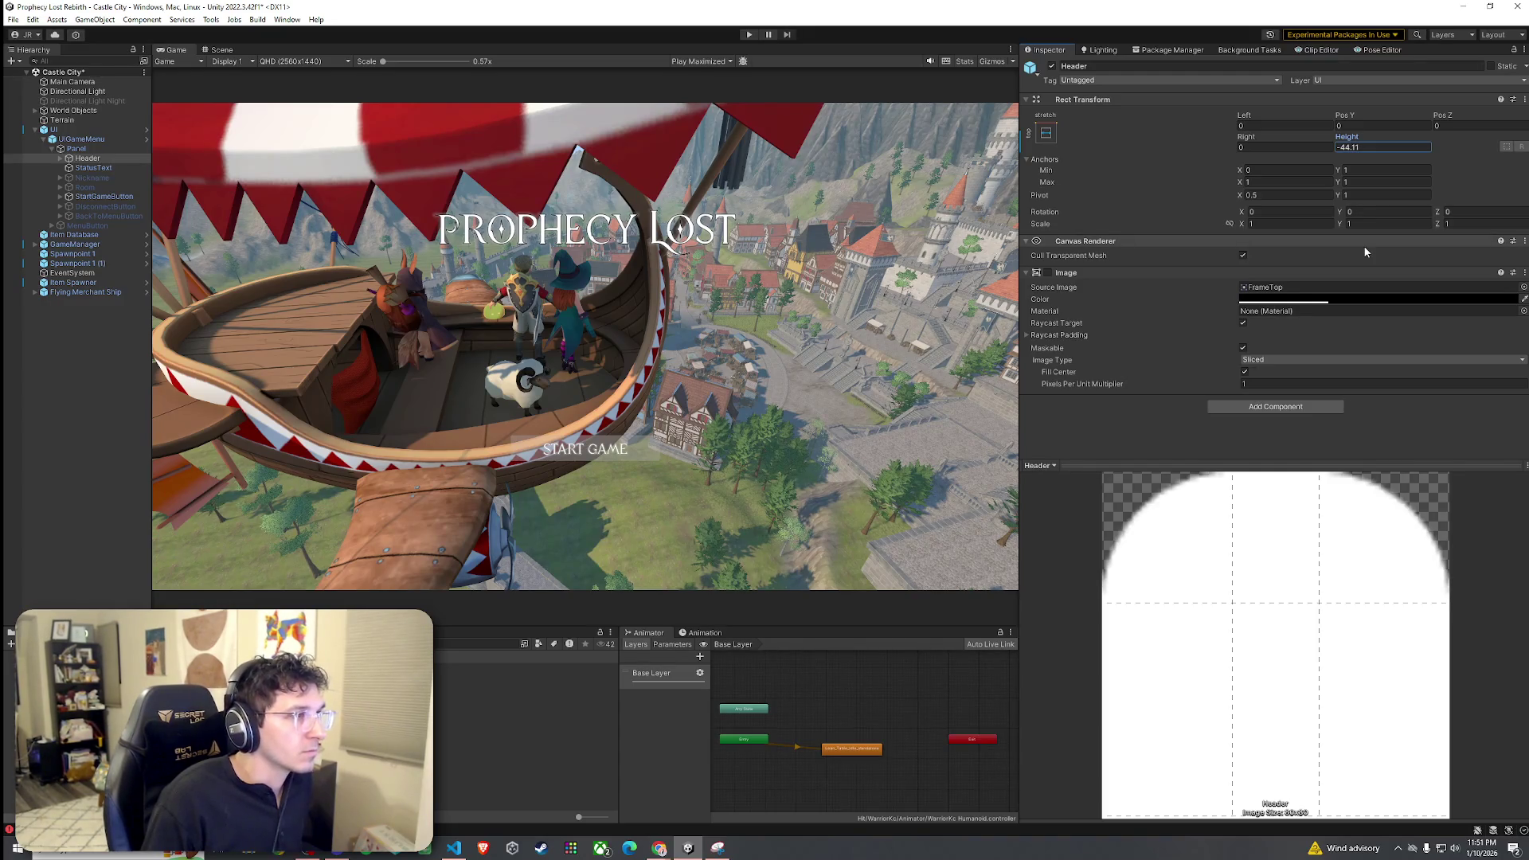
- Set StartGameButton's Pos Y to -84.2, keeping its height at 60, and save the scene
{"action": "left_click", "coordinate": [105, 197]}
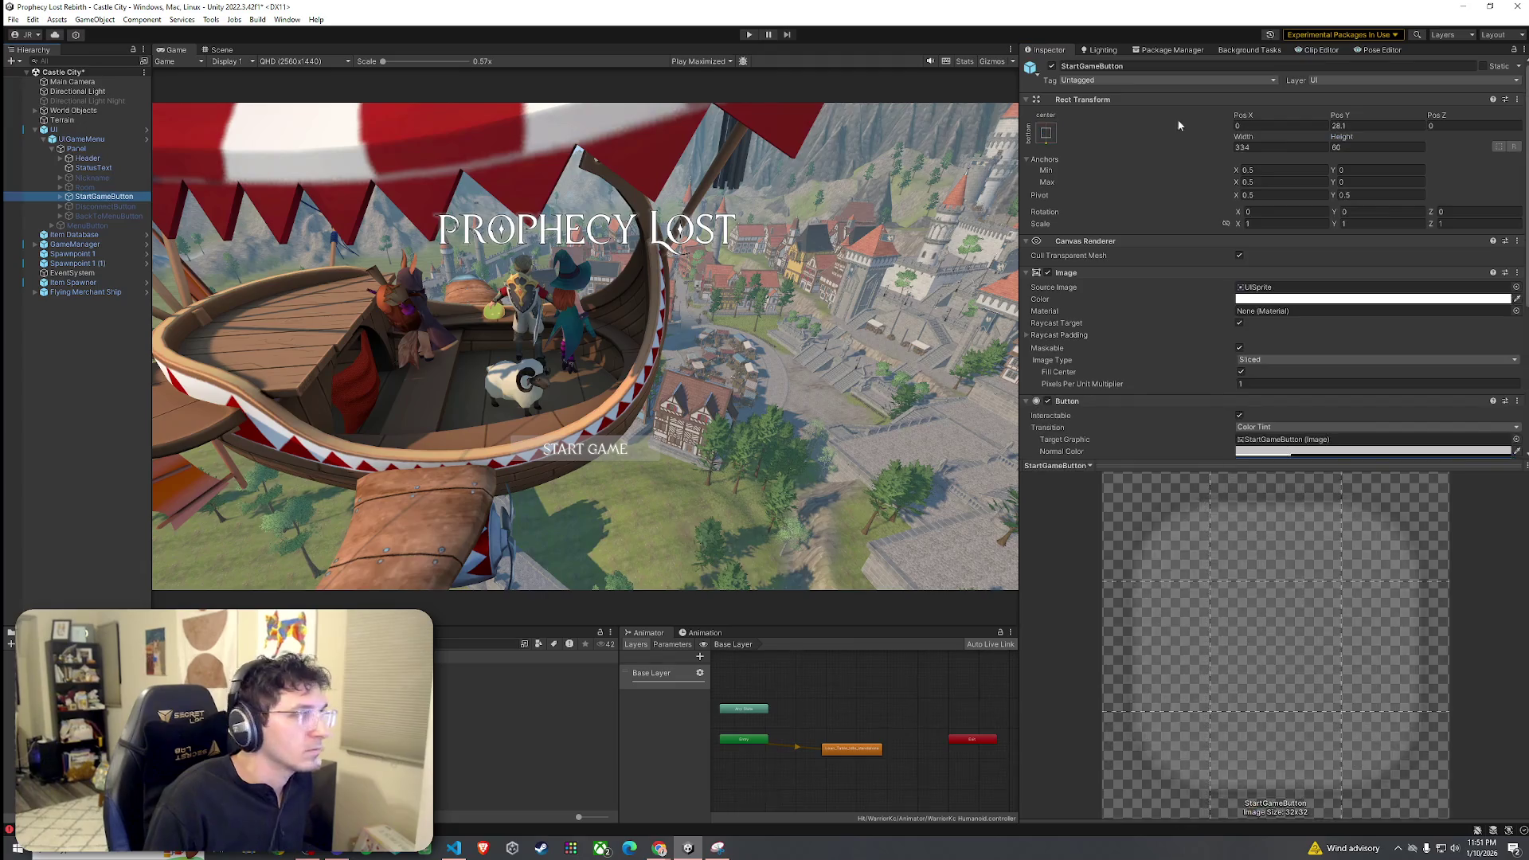
{"action": "mouse_move", "coordinate": [1344, 140]}
{"action": "left_mouse_down"}
{"action": "mouse_move", "coordinate": [1283, 149]}
{"action": "mouse_move", "coordinate": [1328, 123]}
{"action": "mouse_move", "coordinate": [1063, 154]}
{"action": "left_mouse_up"}
{"action": "key", "text": "ctrl+z"}
{"action": "type", "text": "-84.2"}
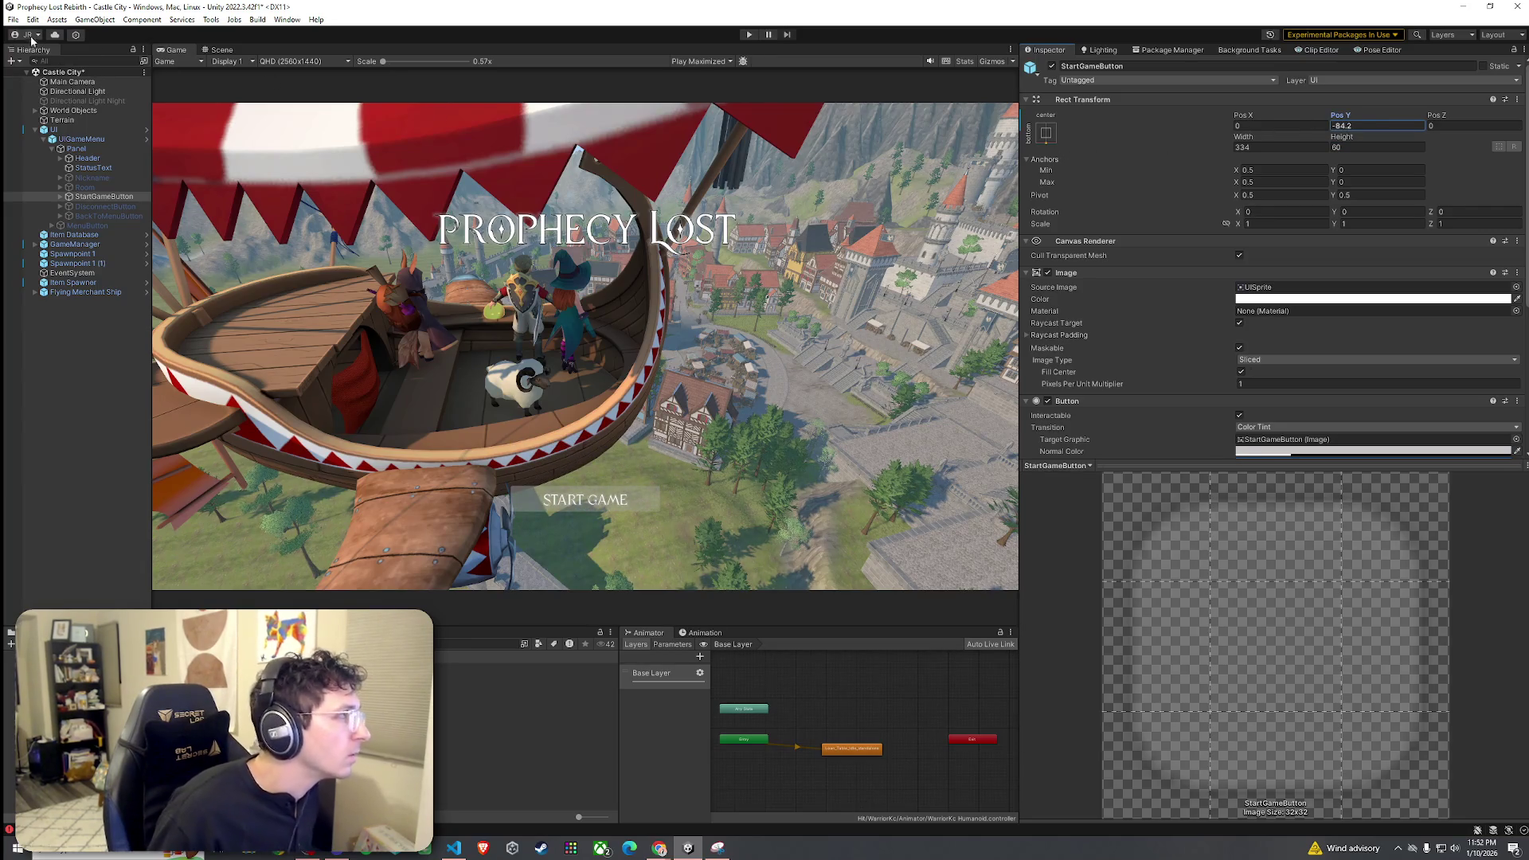
{"action": "left_click", "coordinate": [18, 21]}
{"action": "left_click", "coordinate": [32, 76]}
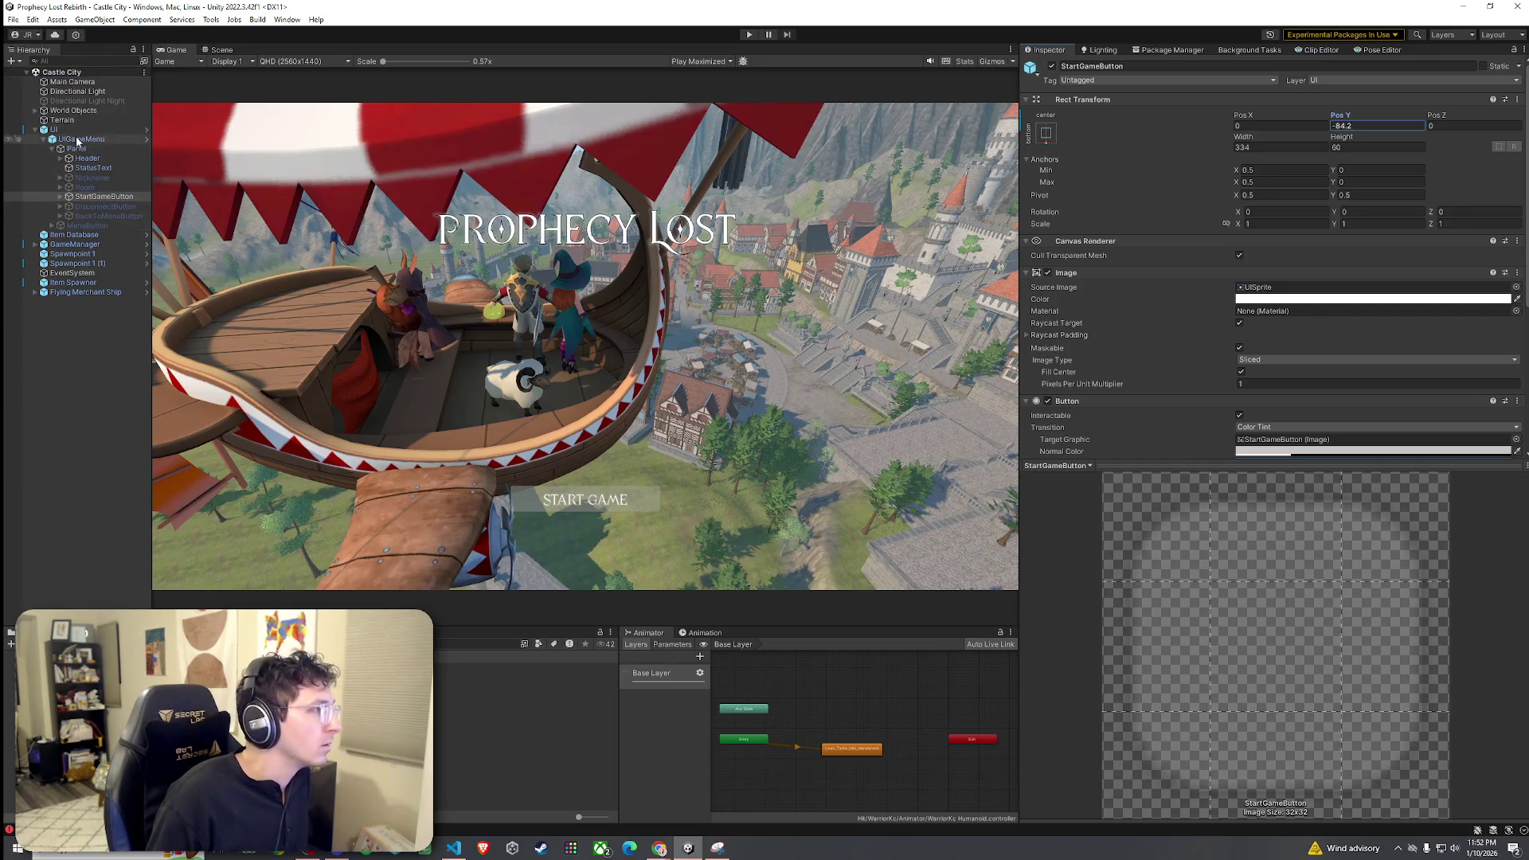
{"action": "left_click", "coordinate": [97, 294]}
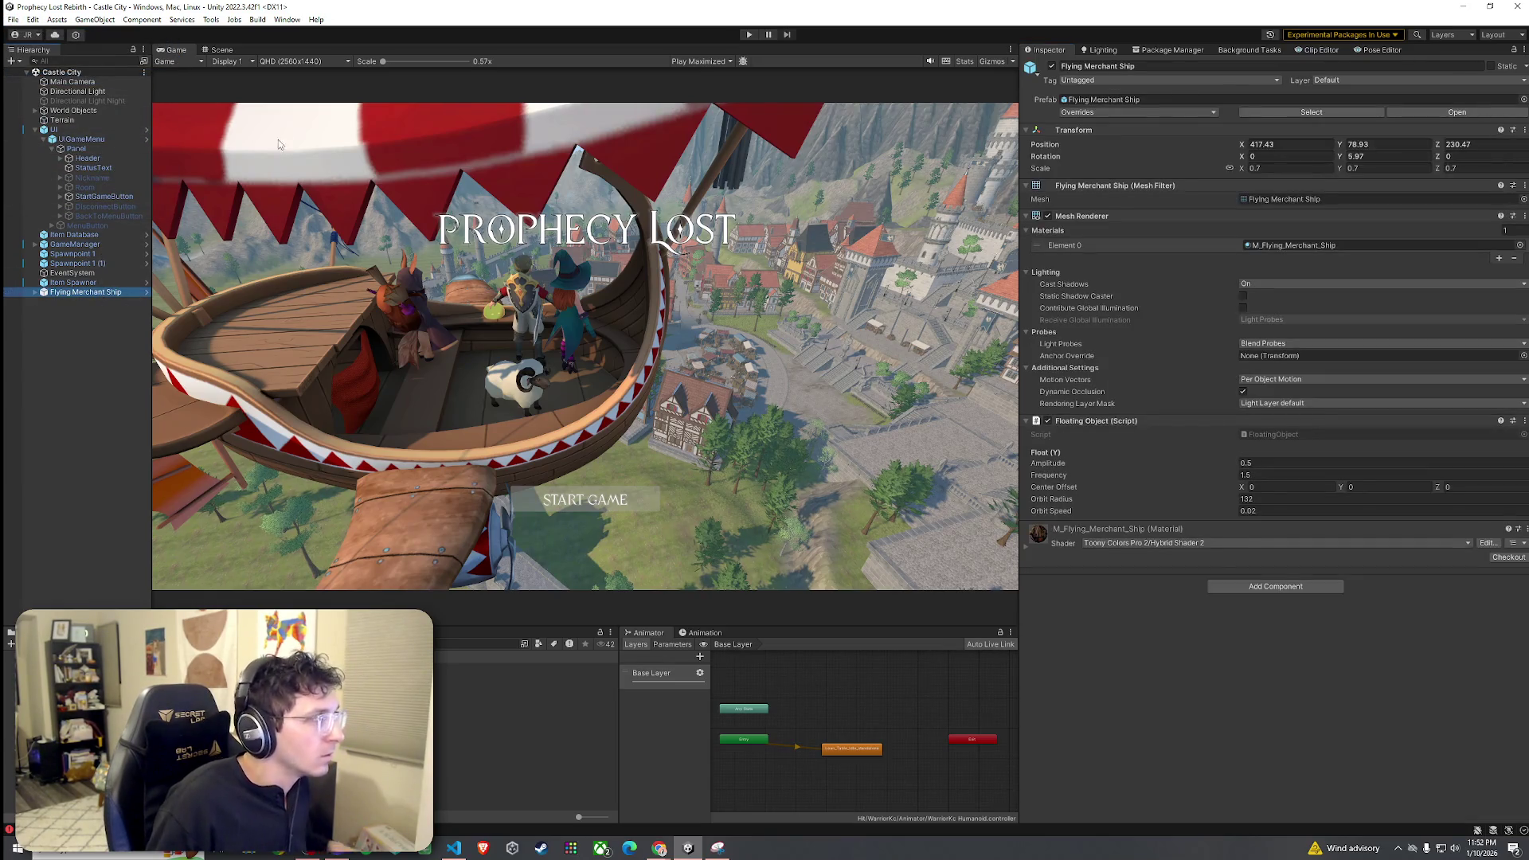
- Drag the ship further left over the city, save the scene, and start Play mode
{"action": "left_click", "coordinate": [220, 50]}
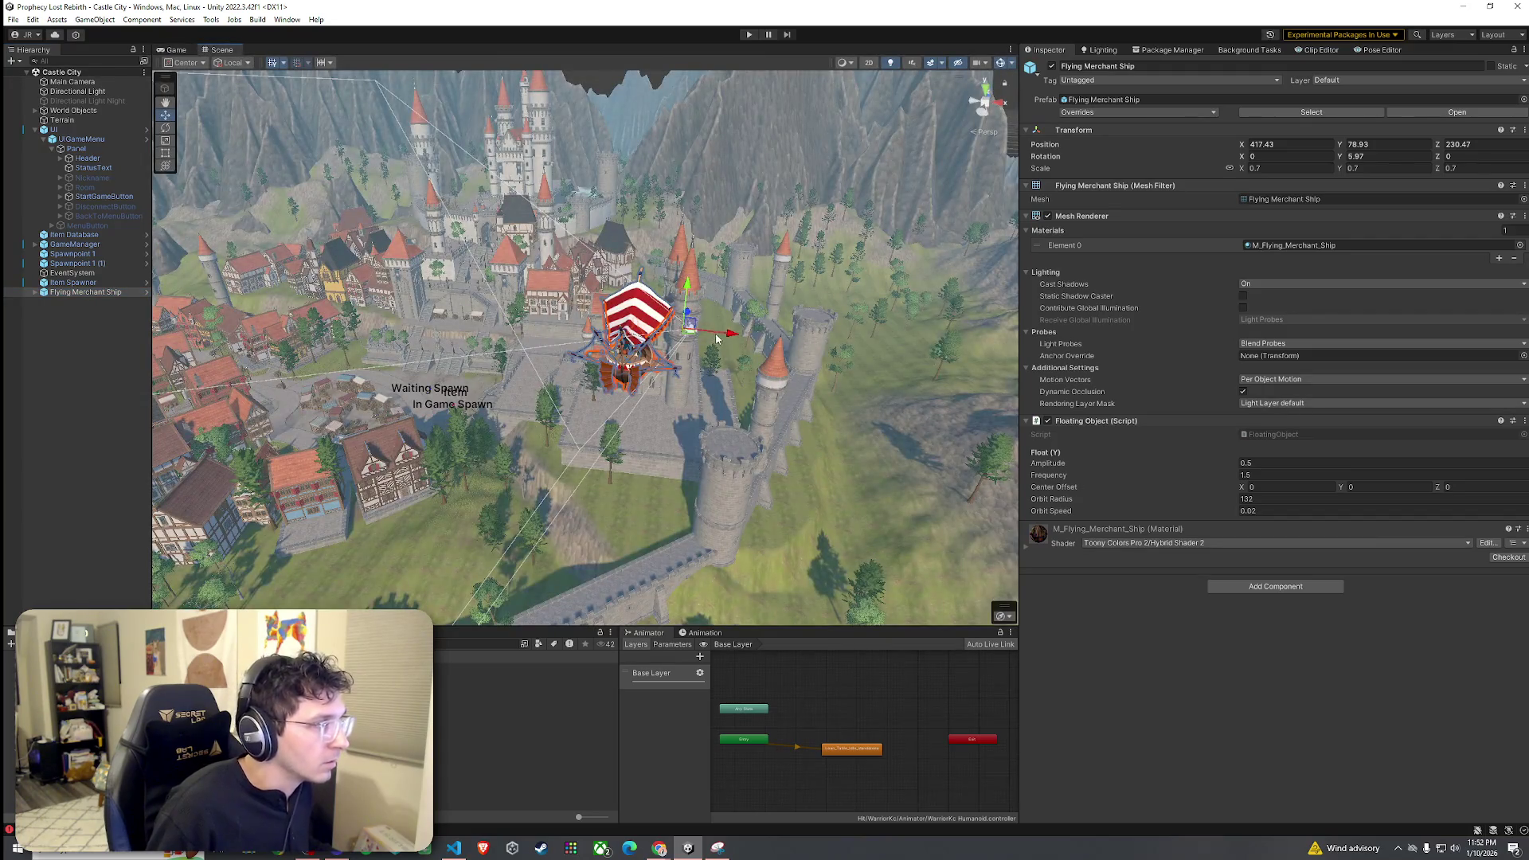
{"action": "left_click_drag", "start_coordinate": [717, 338], "coordinate": [528, 297]}
{"action": "left_click", "coordinate": [12, 20]}
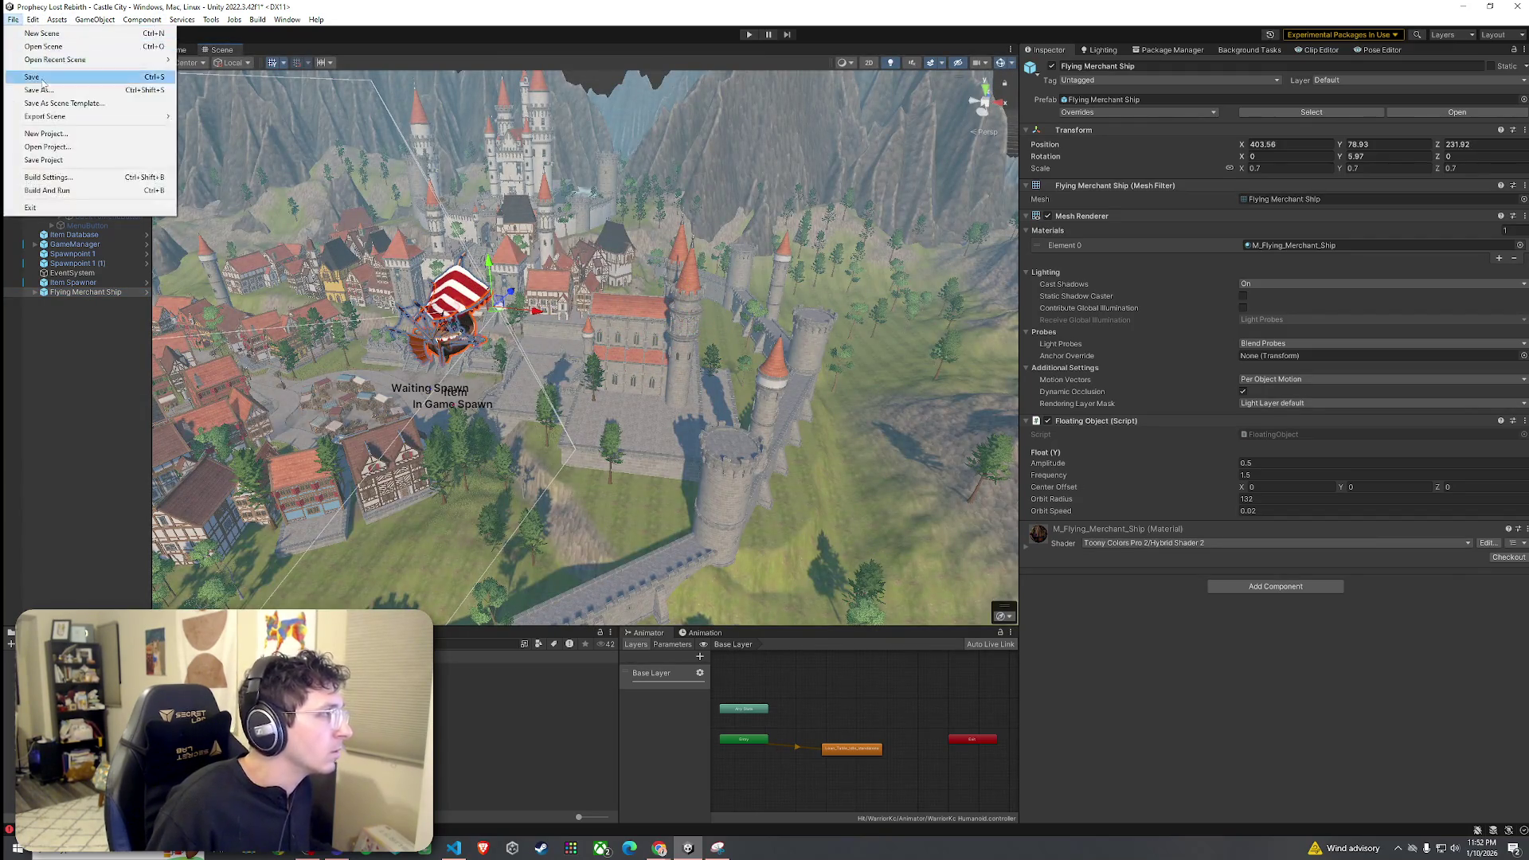
{"action": "left_click", "coordinate": [32, 81]}
{"action": "key", "text": "ctrl+p"}
{"action": "left_click", "coordinate": [749, 35]}
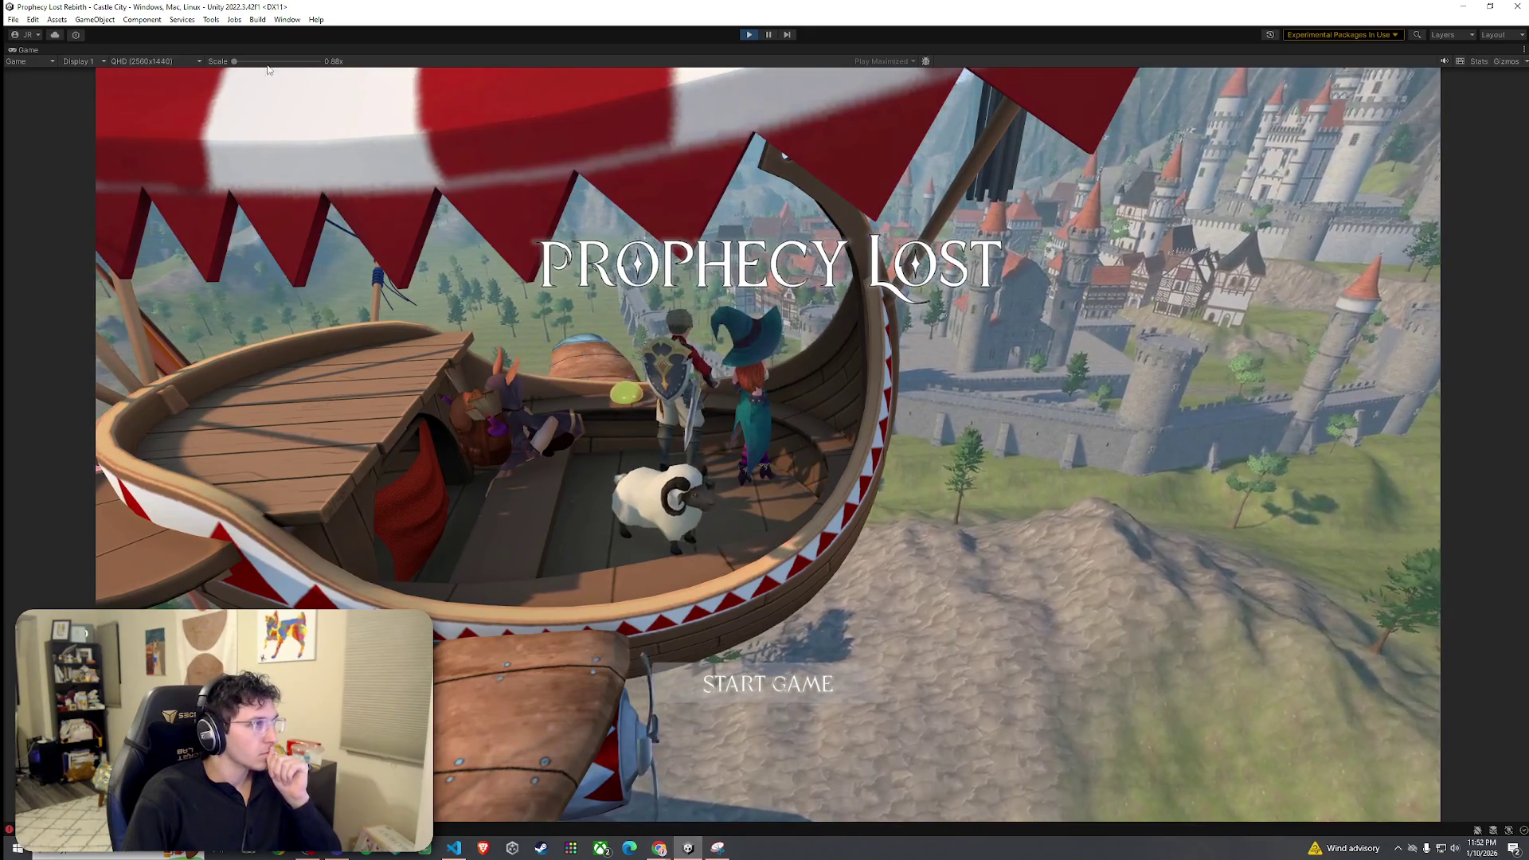
{"action": "left_click_drag", "start_coordinate": [234, 61], "coordinate": [240, 62]}
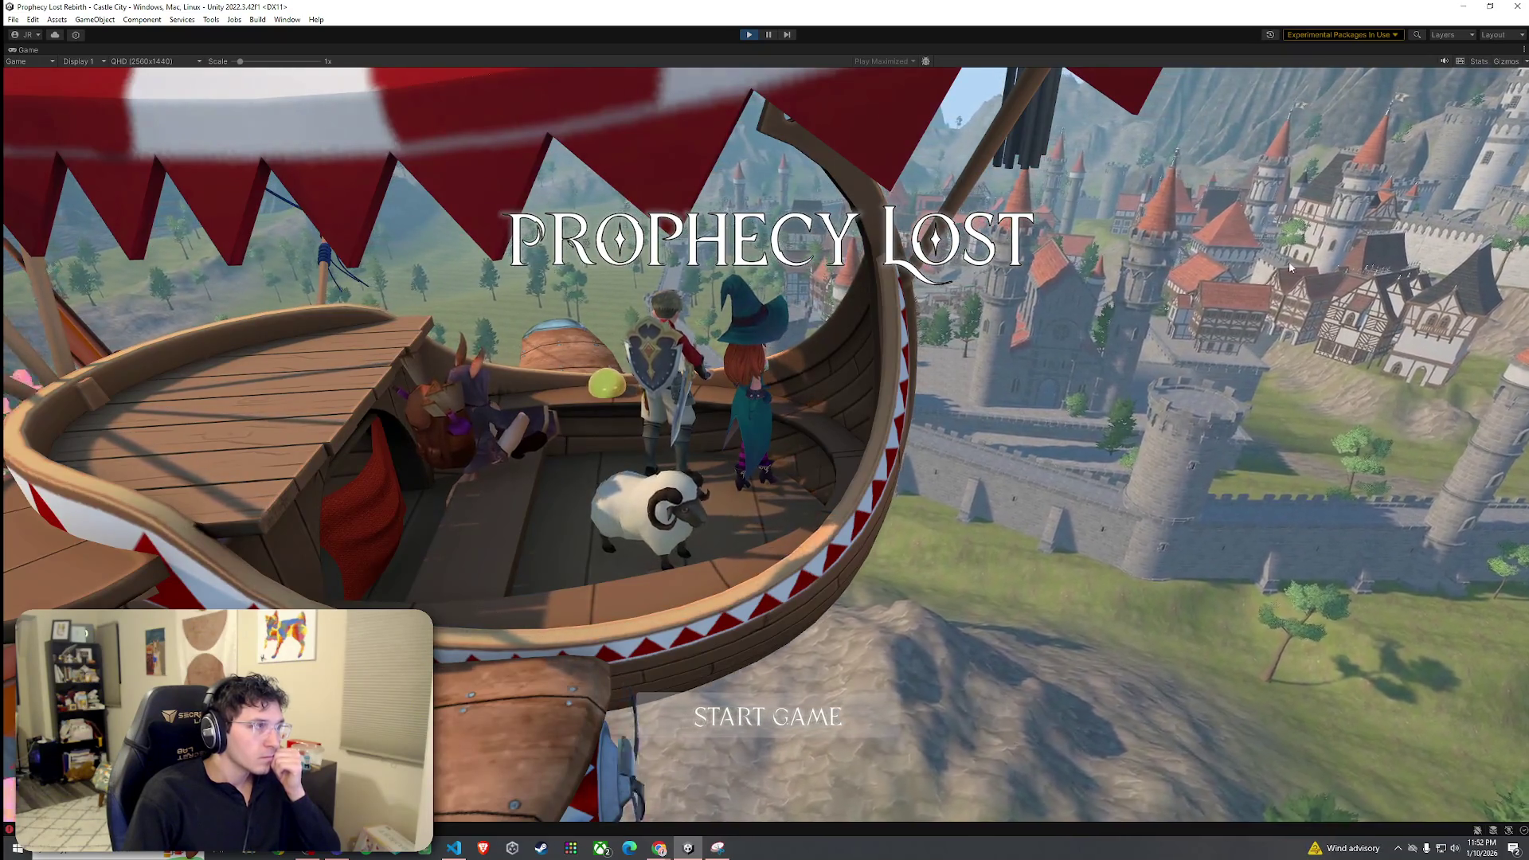
{"action": "left_click_drag", "start_coordinate": [239, 62], "coordinate": [268, 64]}
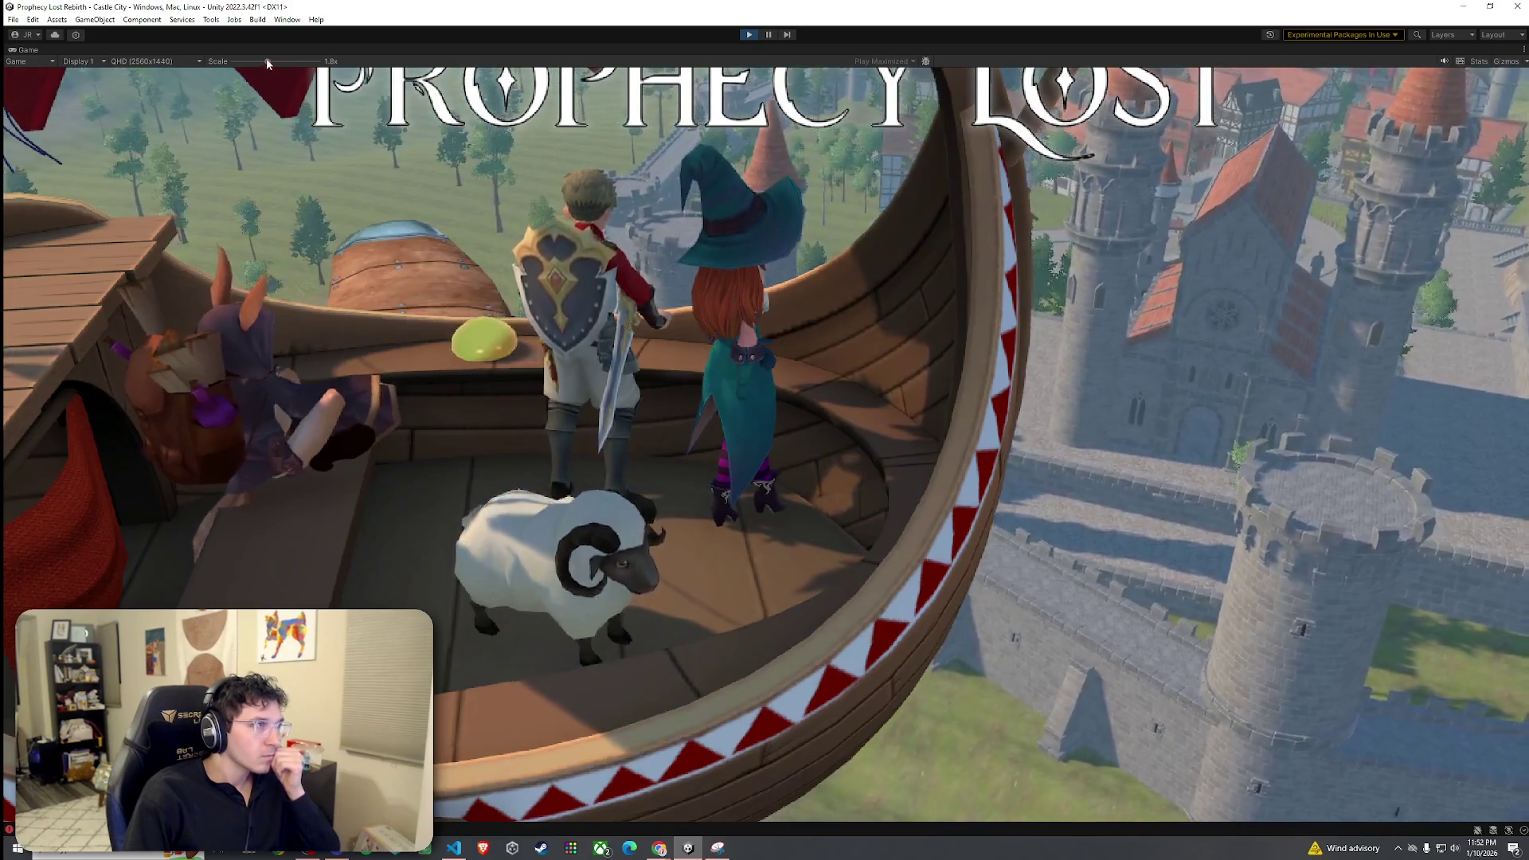
{"action": "left_click_drag", "start_coordinate": [266, 59], "coordinate": [242, 64]}
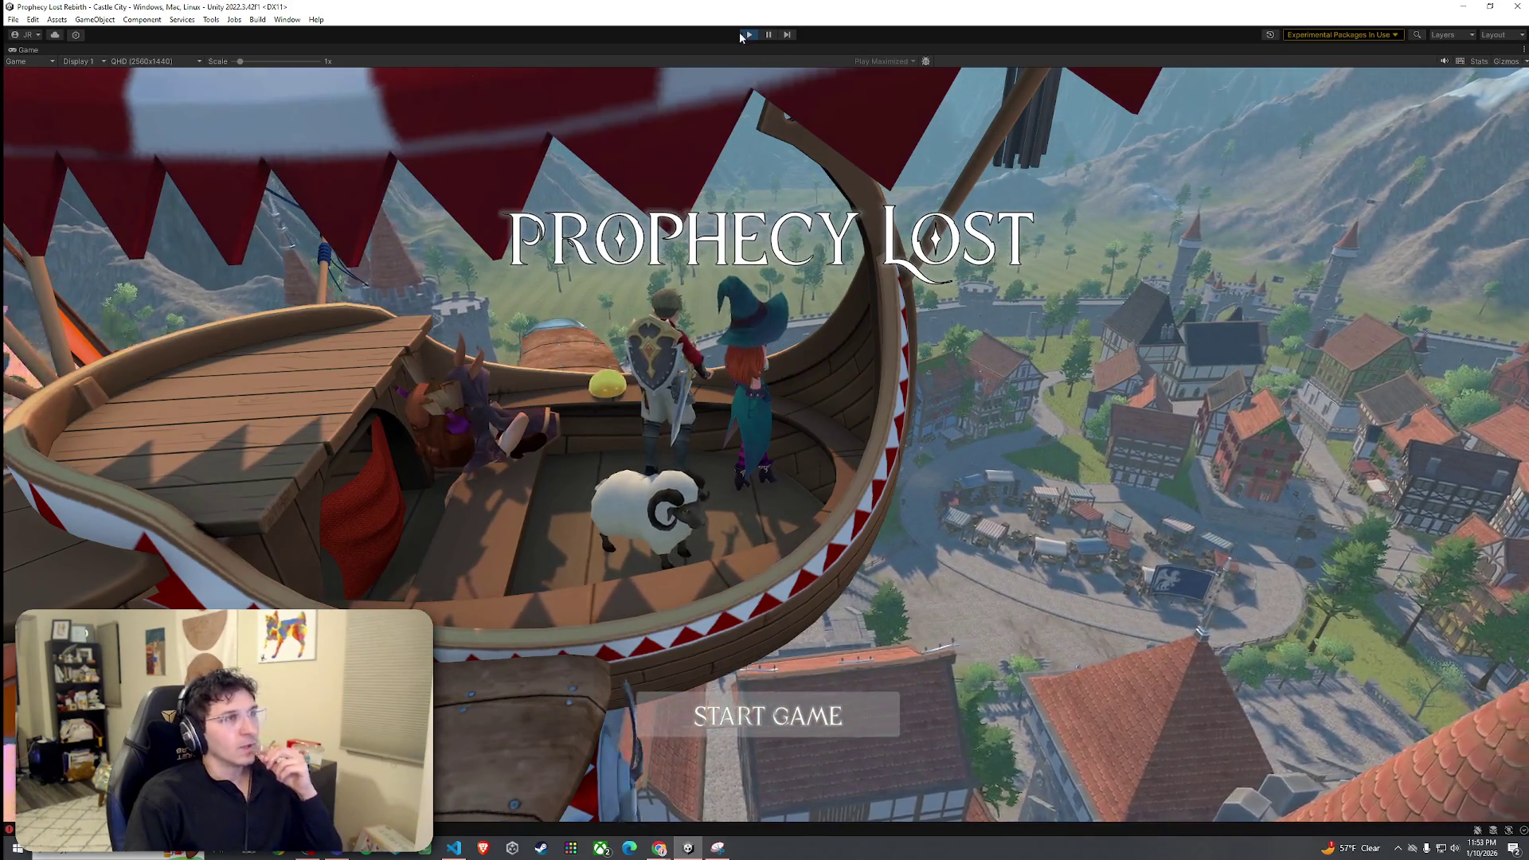
- Stop play mode and switch over to Chrome with Alt+Tab
{"action": "left_click", "coordinate": [748, 34]}
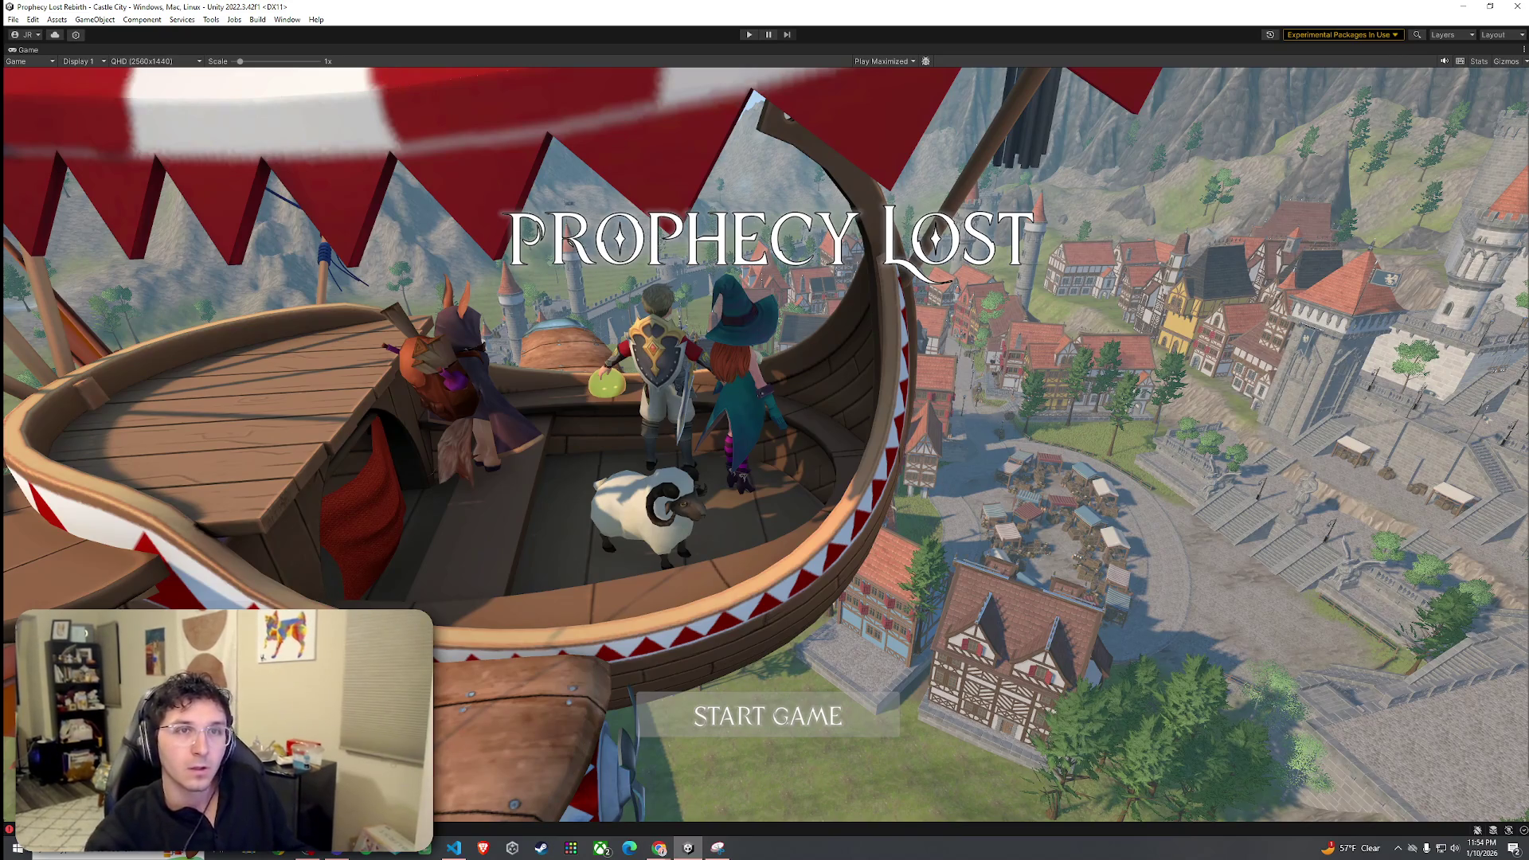
{"action": "key", "text": "alt+Tab"}
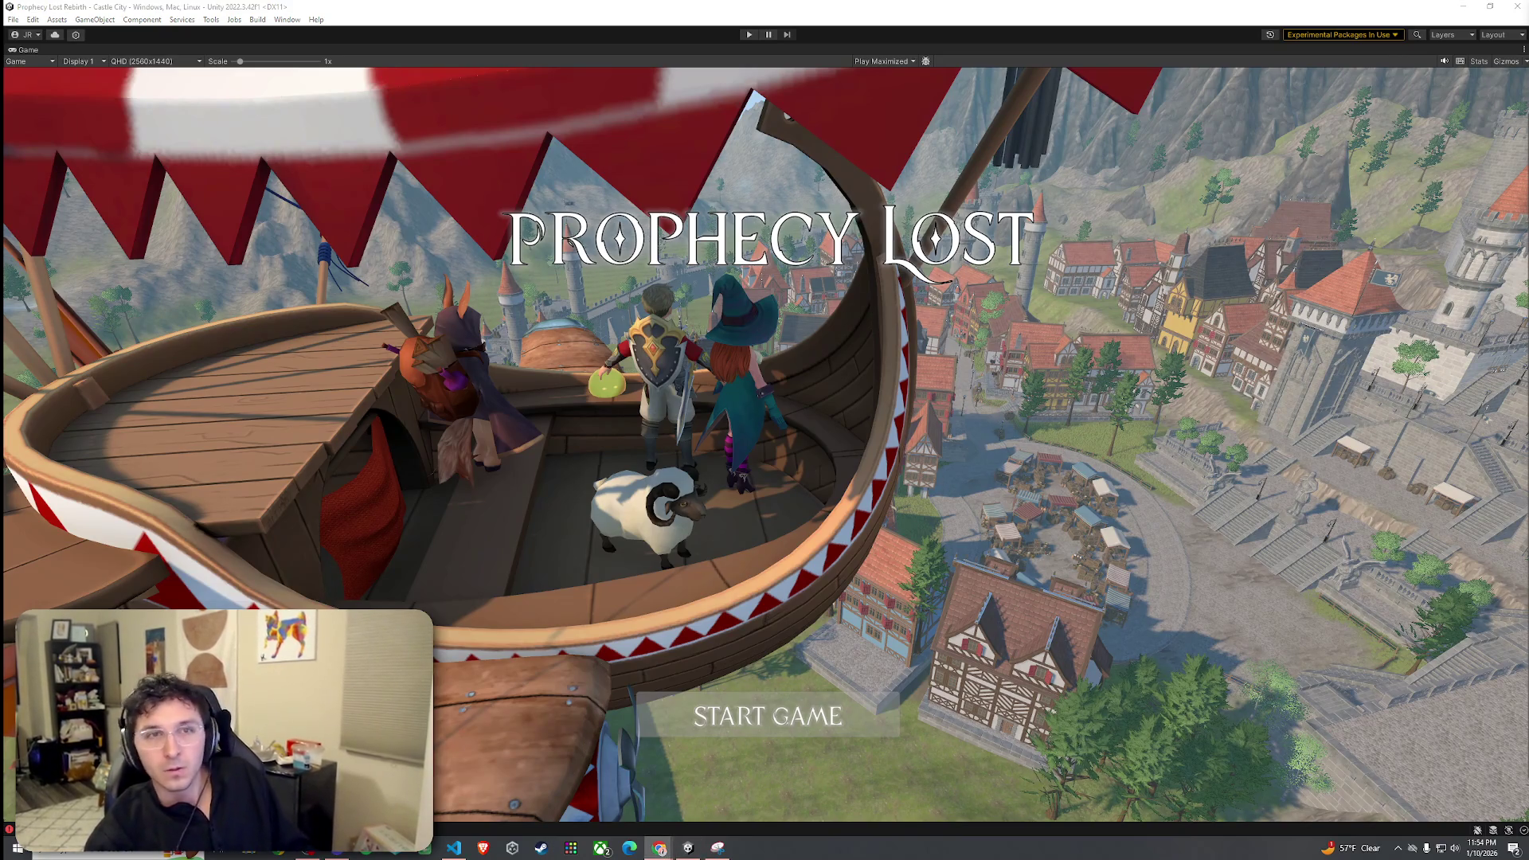